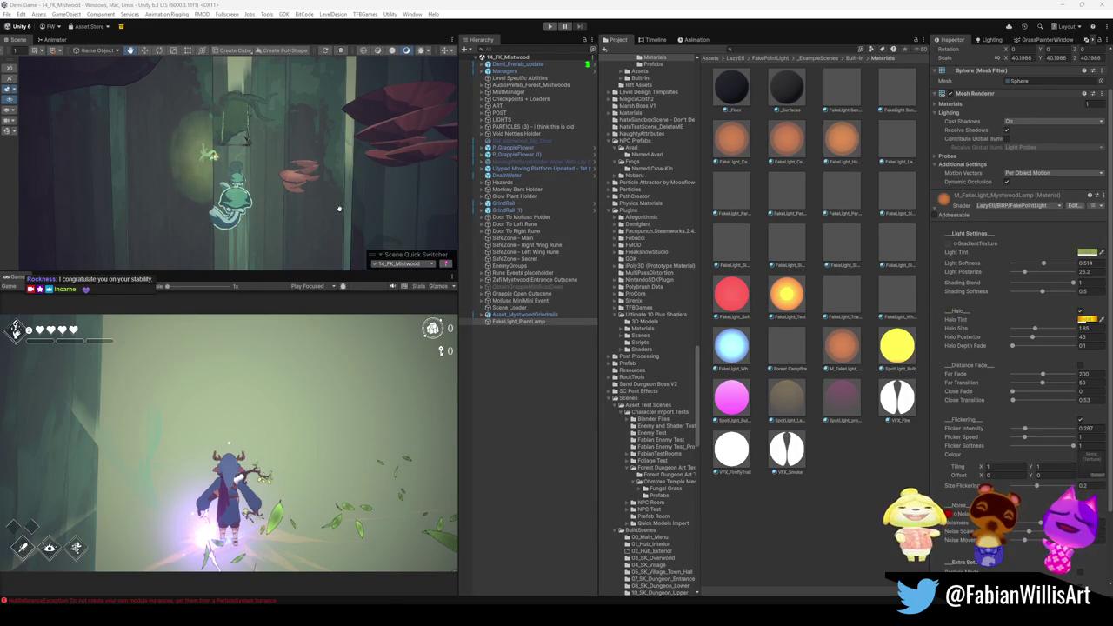
Zoom onto the plant lamp, then raise its Halo Size to 4.25 and increase Halo Depth Fade
scroll(291, 184, "up", 3)
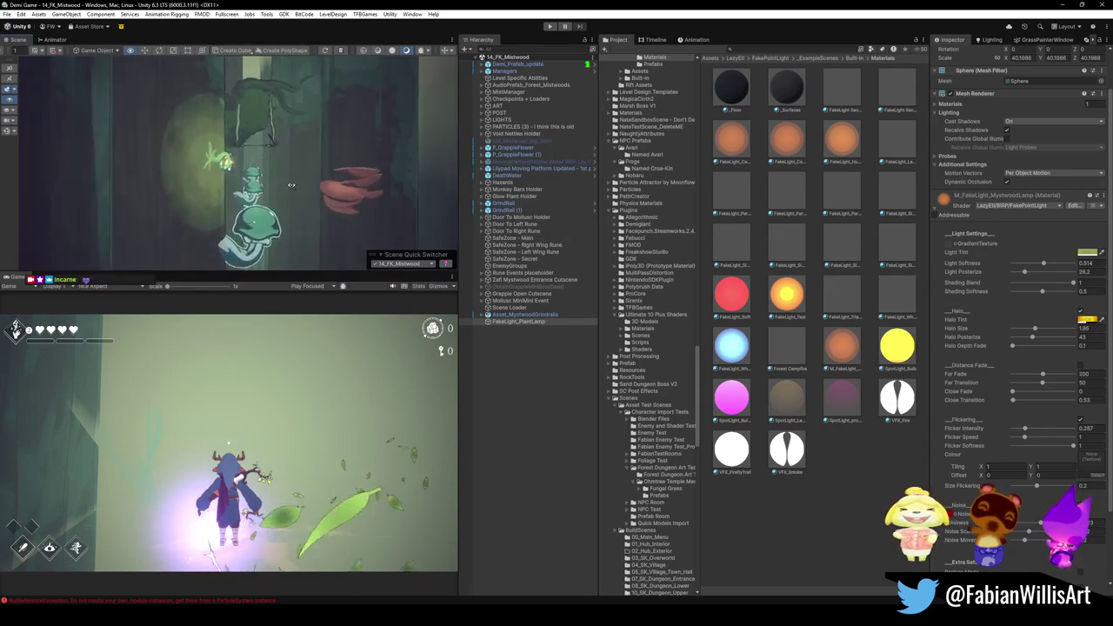
scroll(292, 184, "up", 5)
left_click_drag(329, 186, 323, 186)
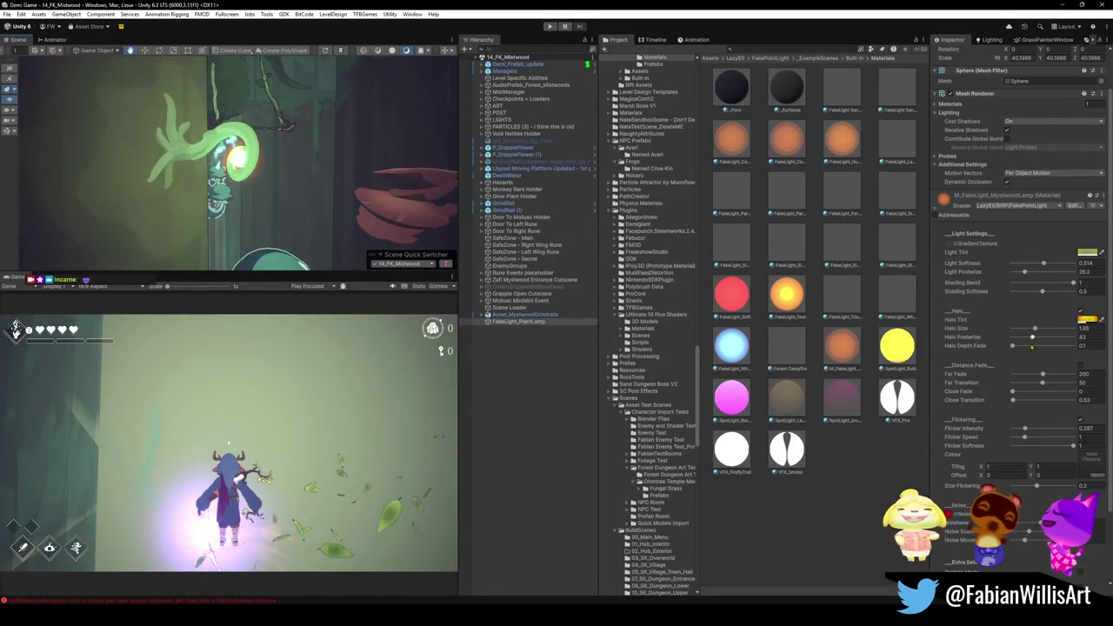
mouse_move(1033, 329)
left_mouse_down()
mouse_move(1065, 329)
mouse_move(1014, 338)
mouse_move(1032, 339)
left_mouse_up()
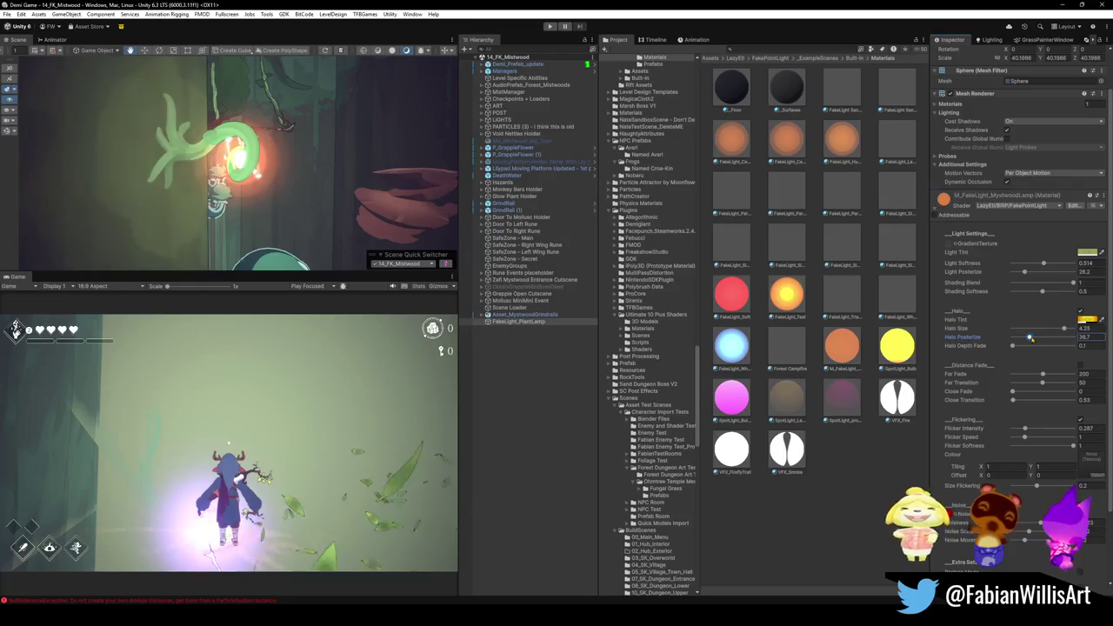
mouse_move(1013, 346)
left_mouse_down()
mouse_move(1079, 346)
mouse_move(1013, 347)
left_mouse_up()
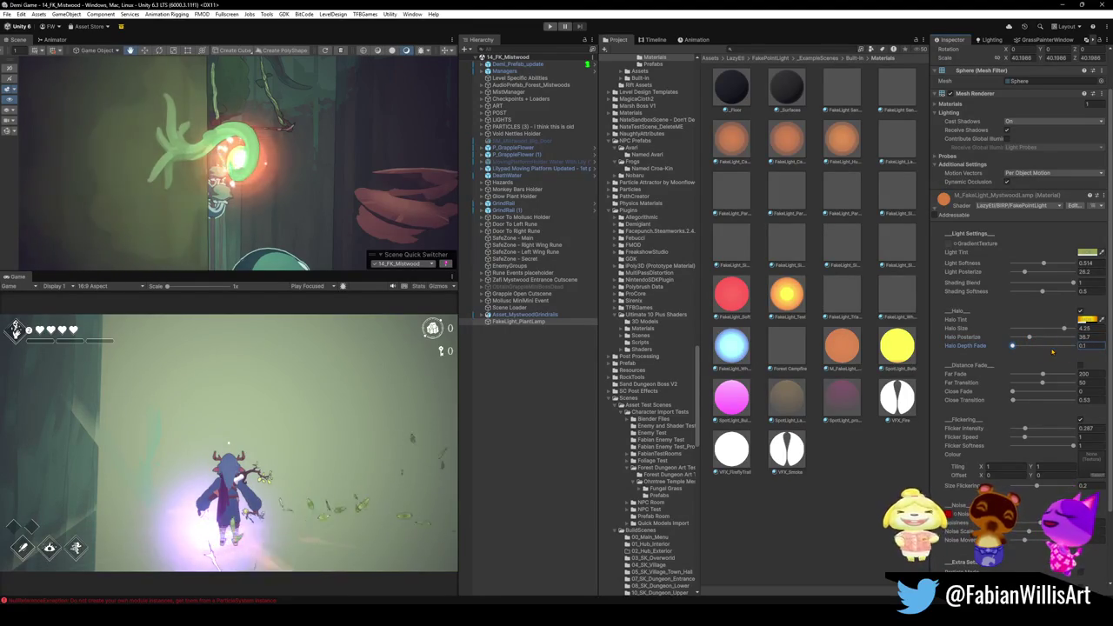
left_click(1086, 320)
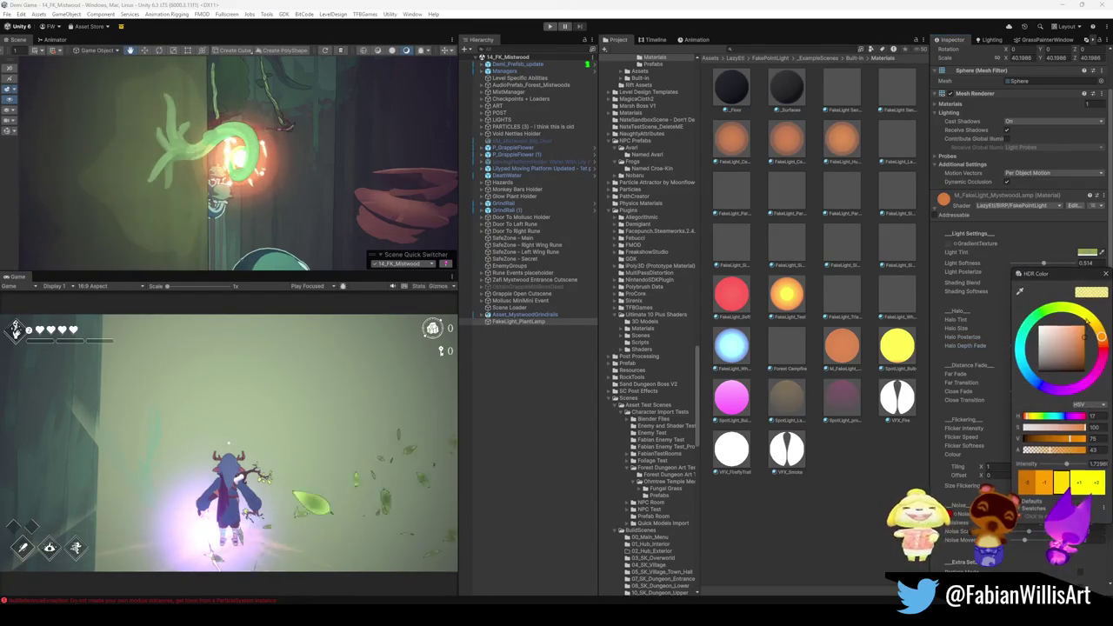
Lower the halo tint's alpha, boost its intensity and shift the hue toward teal
left_click_drag(1052, 450, 1070, 450)
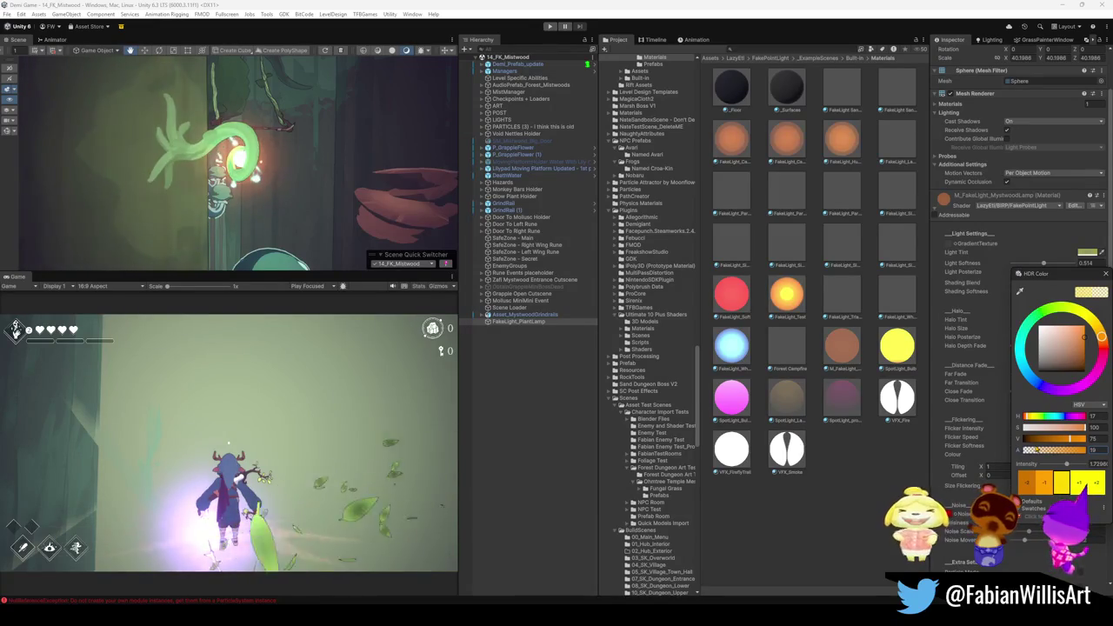
left_click_drag(1070, 450, 1050, 447)
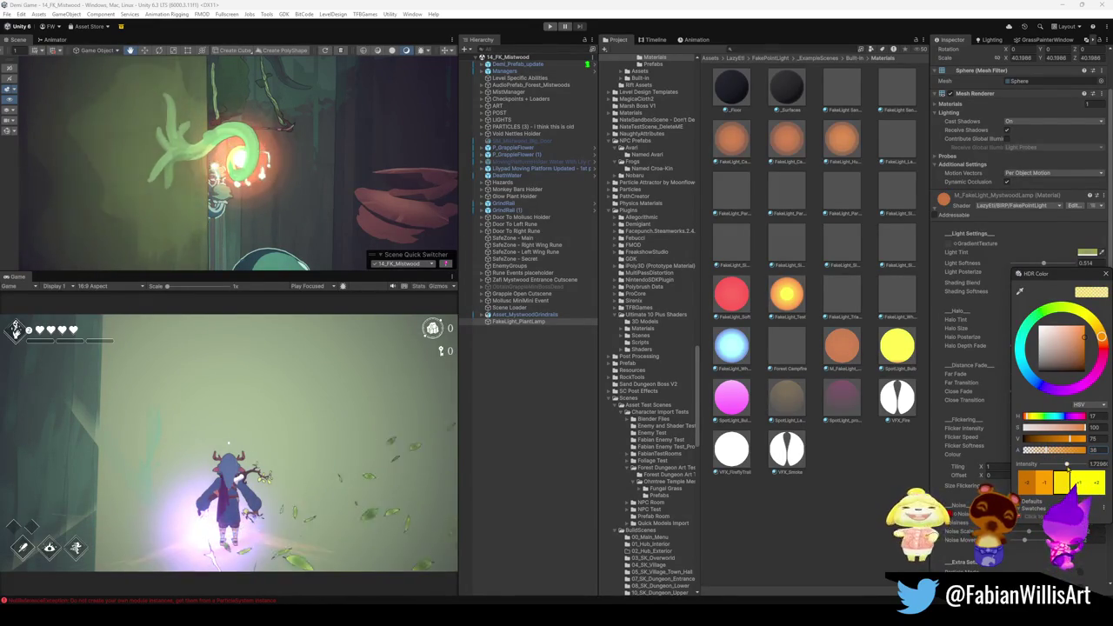
mouse_move(1067, 465)
left_mouse_down()
mouse_move(1085, 464)
mouse_move(1068, 465)
left_mouse_up()
mouse_move(1026, 334)
left_mouse_down()
mouse_move(1020, 351)
mouse_move(1023, 338)
left_mouse_up()
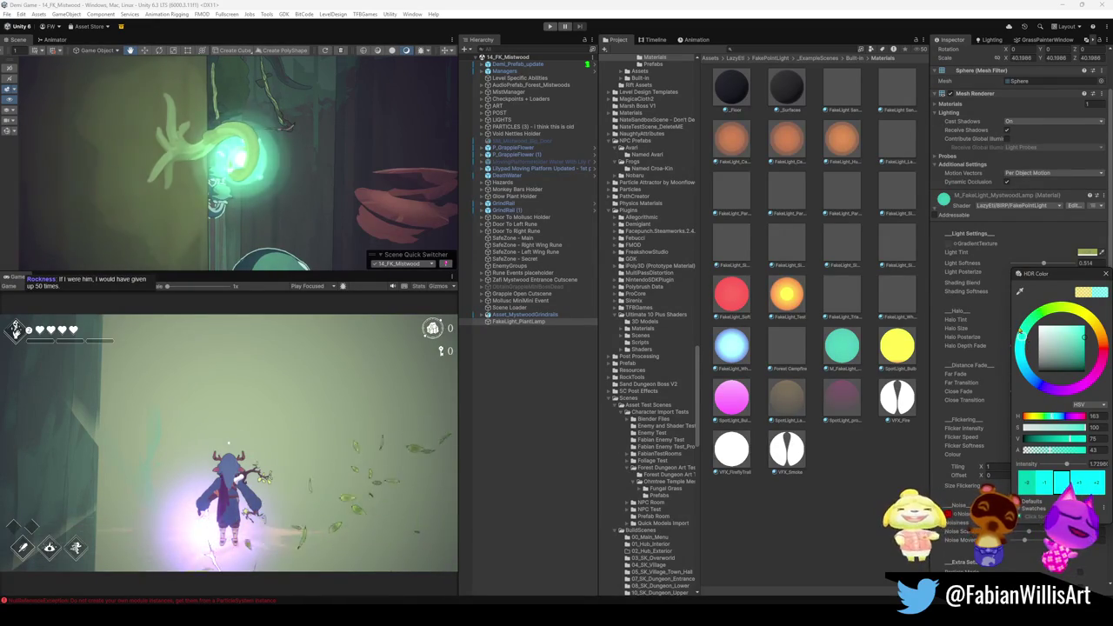
Shift the halo tint hue to yellow-green and close the HDR color picker
left_click_drag(200, 174, 187, 187)
left_click(1087, 320)
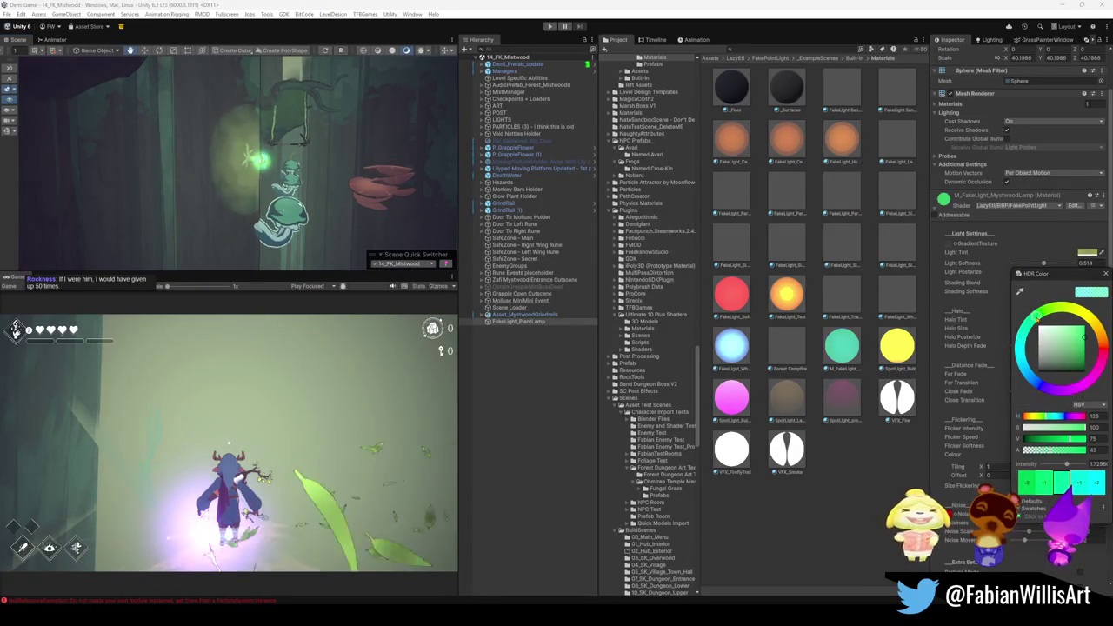
mouse_move(1037, 317)
left_mouse_down()
mouse_move(1084, 311)
mouse_move(1101, 336)
mouse_move(1095, 368)
mouse_move(1044, 384)
mouse_move(1015, 355)
mouse_move(1037, 300)
mouse_move(1043, 313)
mouse_move(1058, 310)
left_mouse_up()
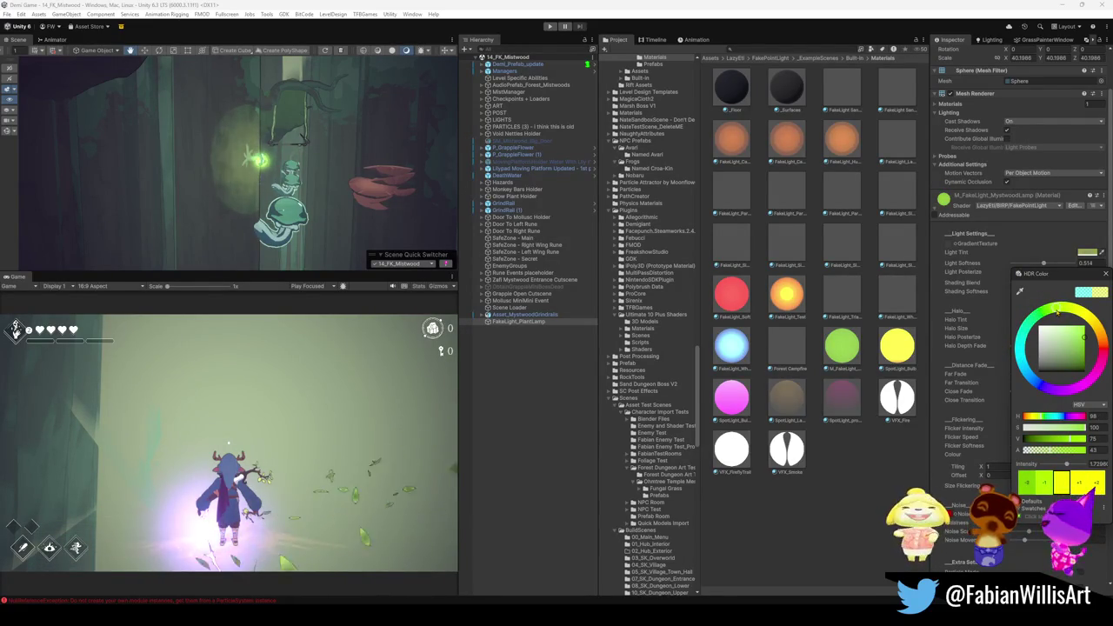
left_click(451, 147)
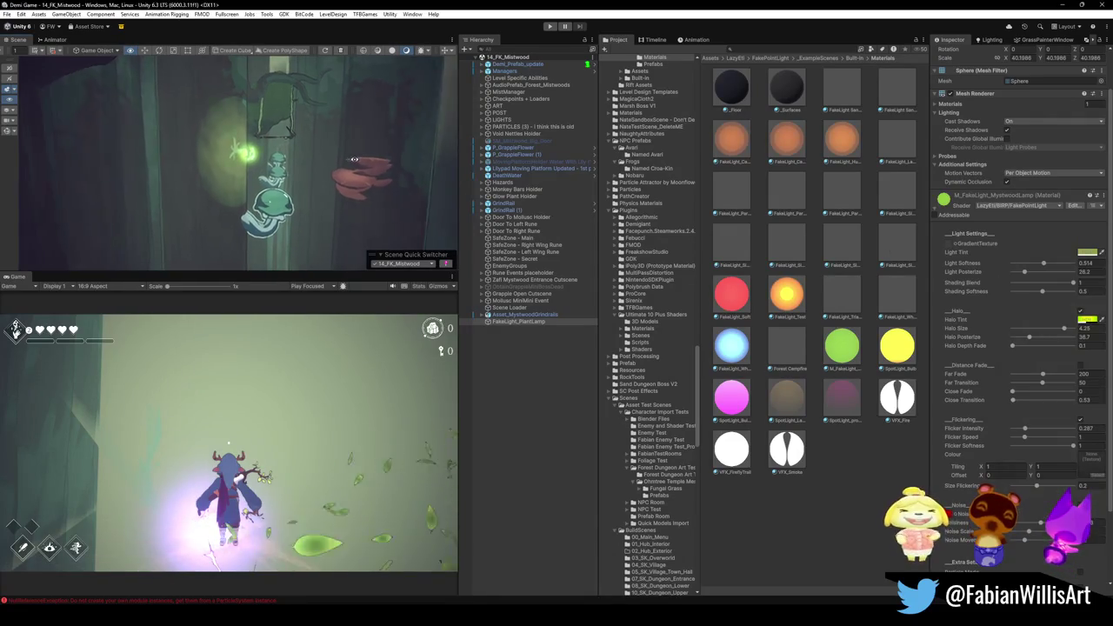
Frame and orbit around the plant lamp, then raise the yellow-green halo tint's alpha
scroll(366, 153, "up", 3)
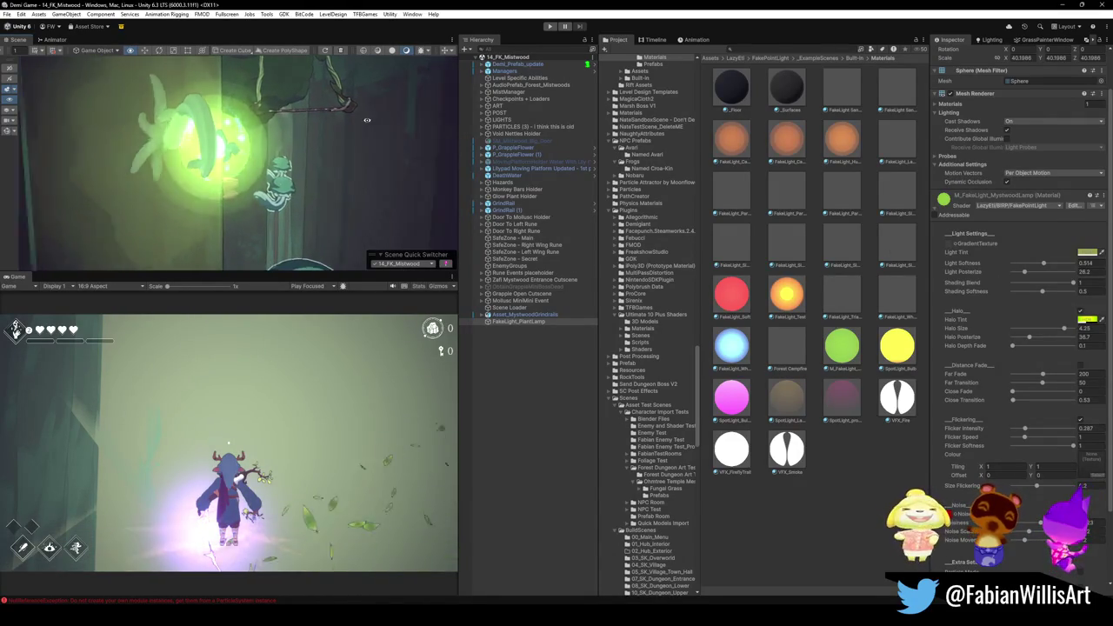
key("f")
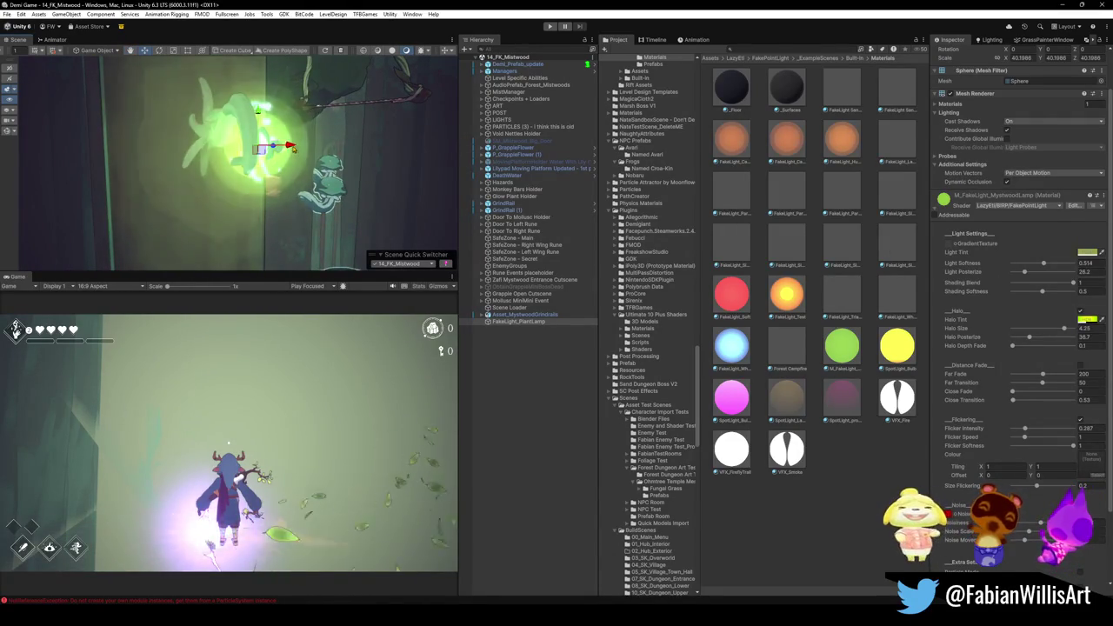
mouse_move(282, 148)
left_mouse_down()
mouse_move(277, 193)
mouse_move(277, 160)
left_mouse_up()
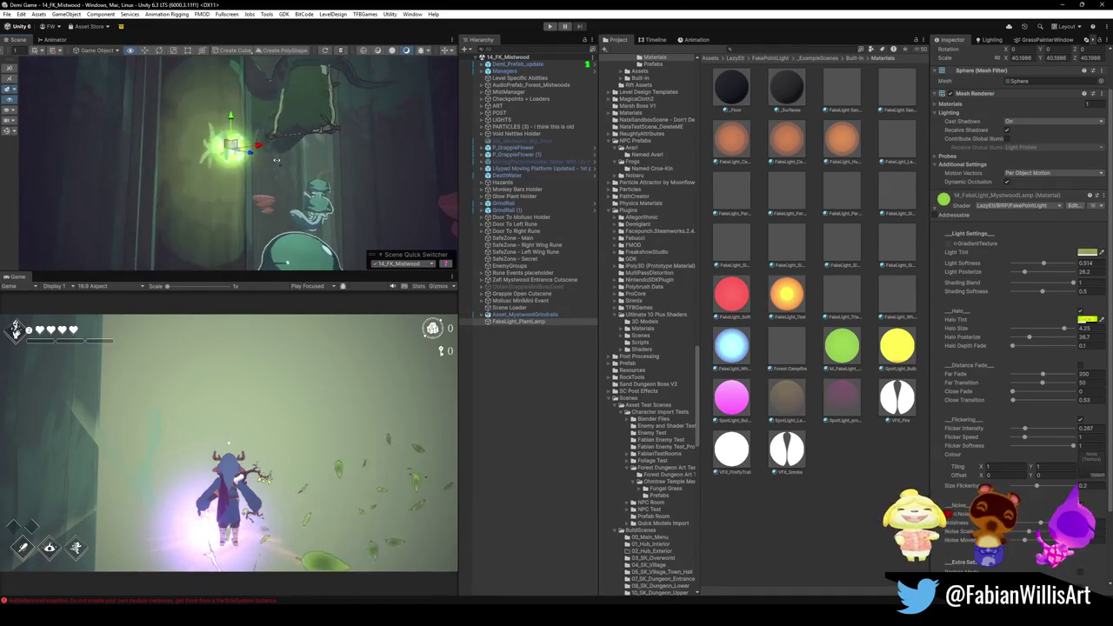
left_click(1086, 320)
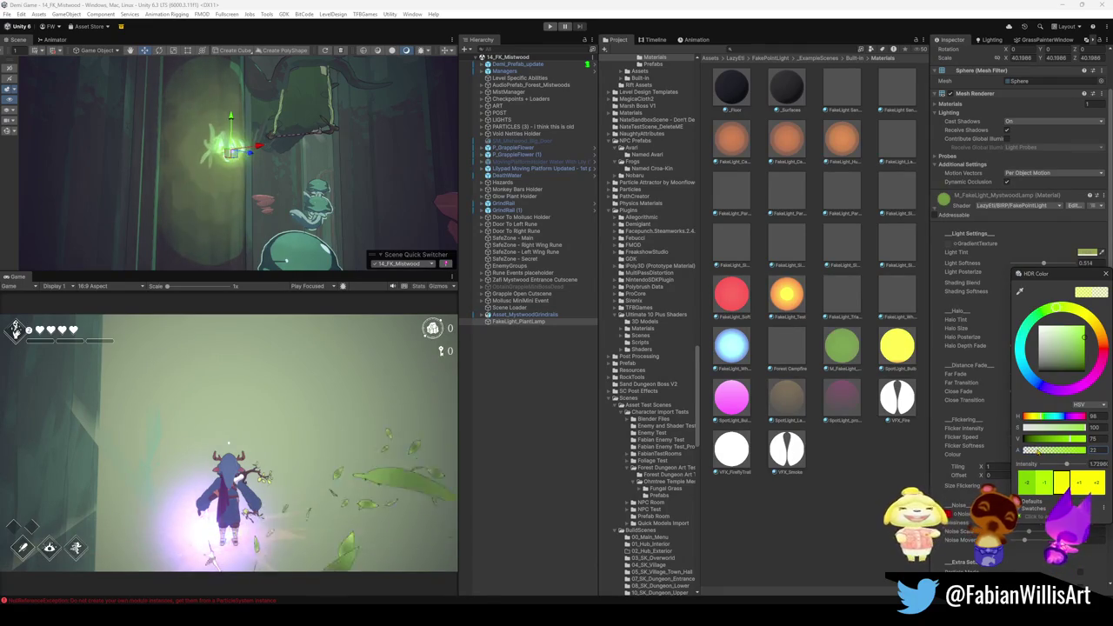
mouse_move(333, 183)
left_mouse_down()
mouse_move(390, 158)
mouse_move(309, 155)
mouse_move(307, 176)
mouse_move(321, 165)
left_mouse_up()
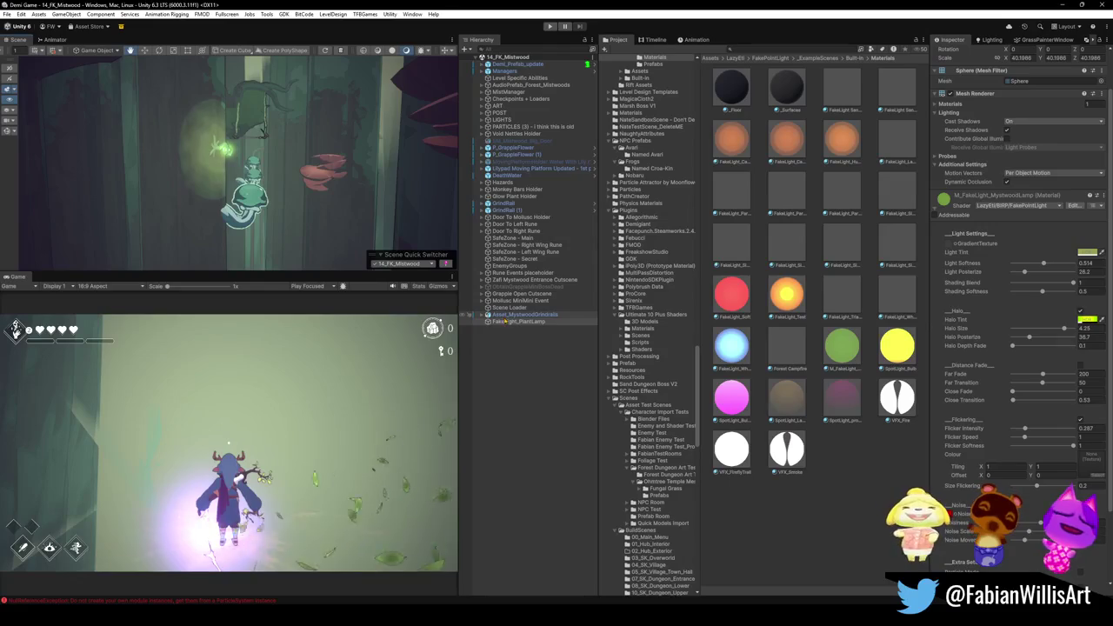
left_click(509, 322)
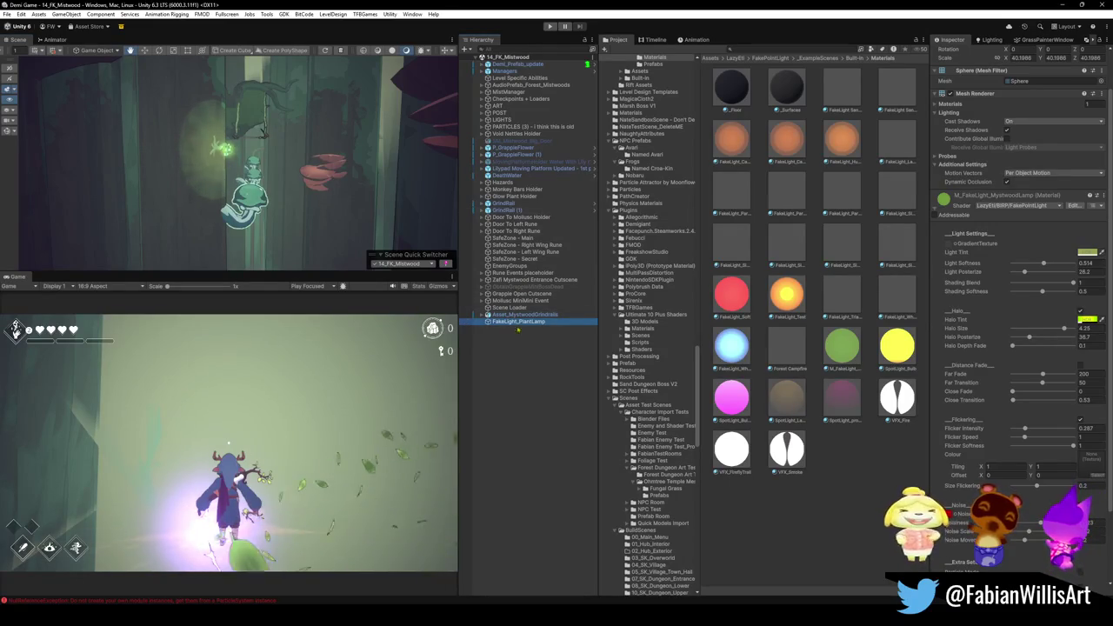
Select FakeLight_PlantLamp, then pick the nearby PREFAB_Forest_Glowplant_Swirl - 1 (8) instance in the Scene view
left_click(522, 315)
left_click(522, 322)
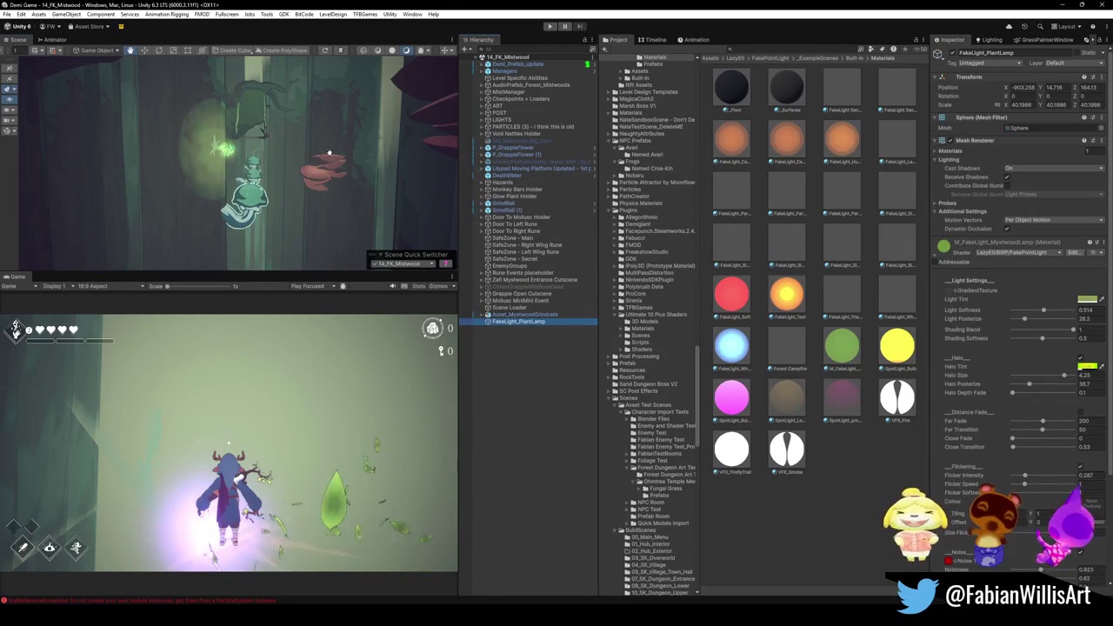
left_click_drag(315, 159, 324, 155)
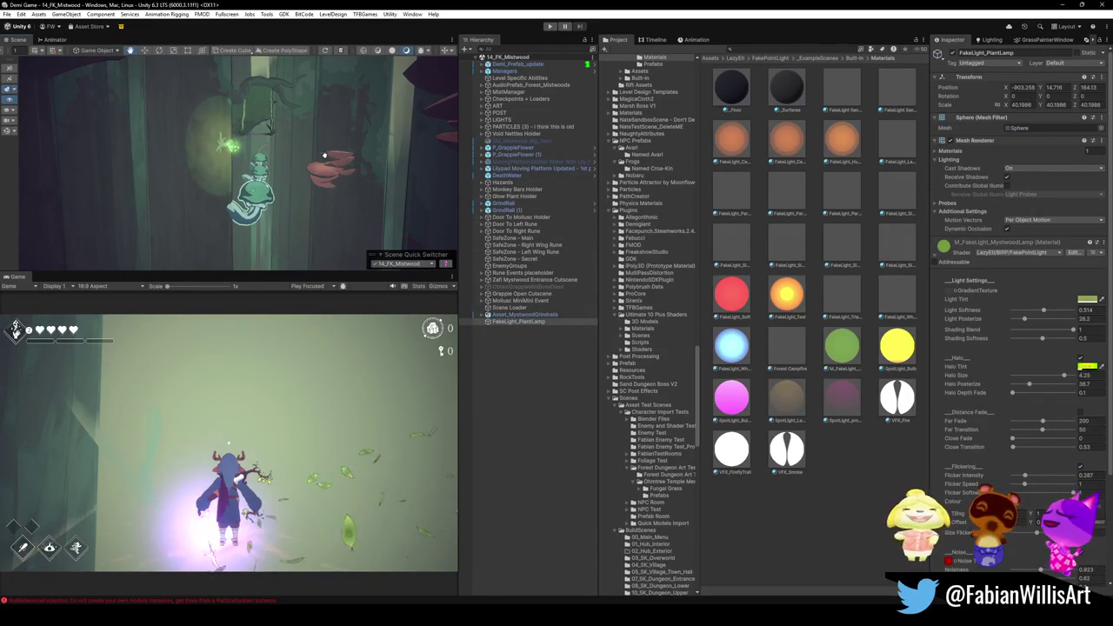
left_click(512, 322)
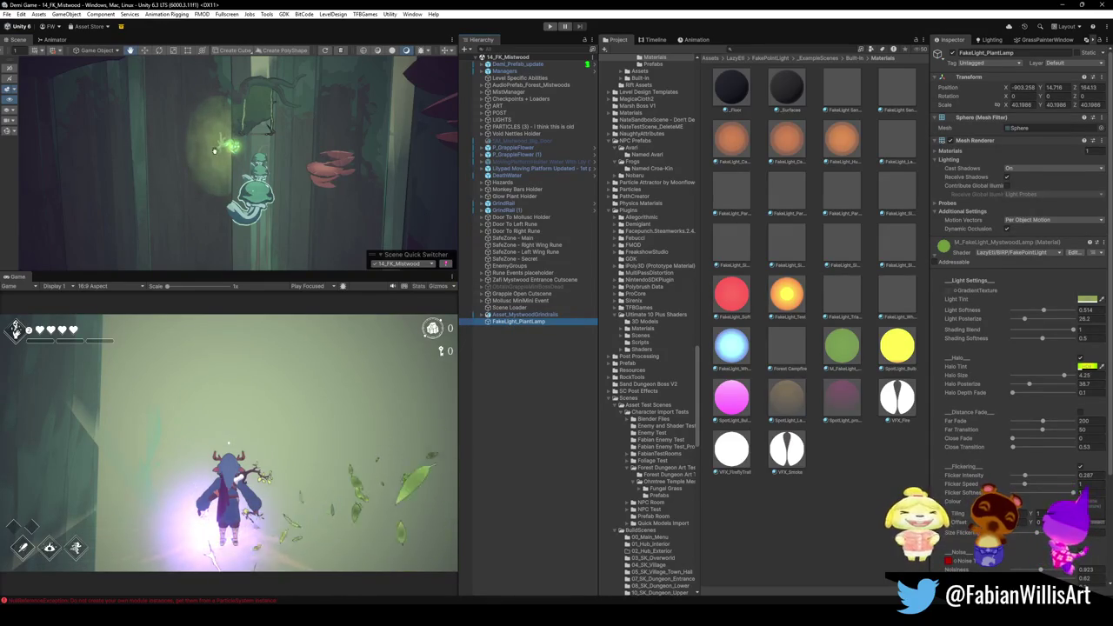
mouse_move(203, 145)
left_mouse_down()
mouse_move(302, 198)
mouse_move(275, 176)
left_mouse_up()
left_click(275, 175)
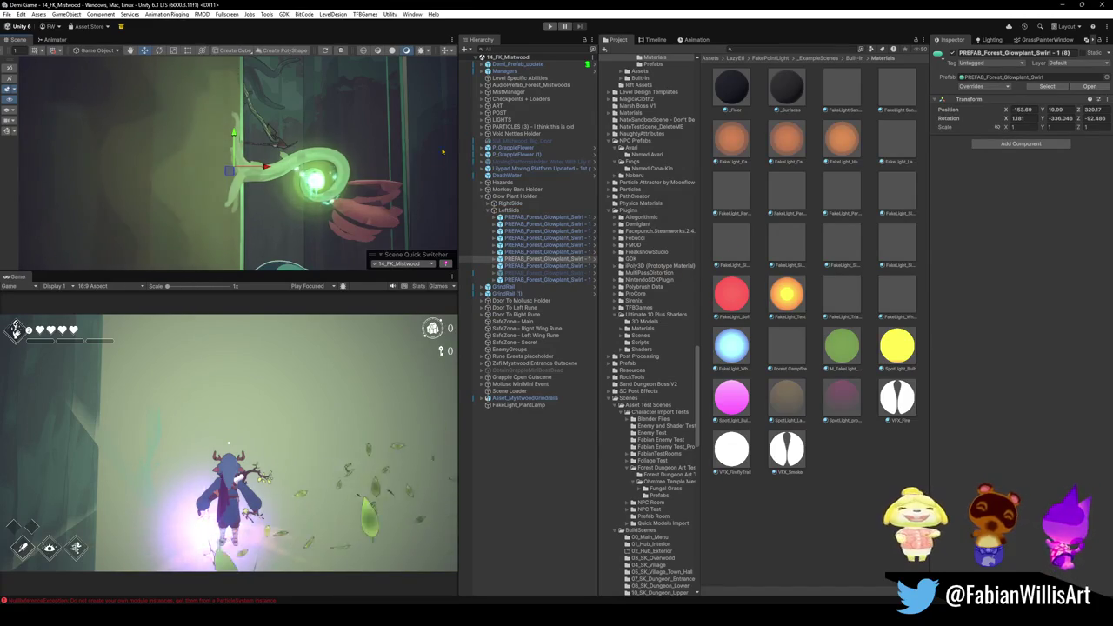
Make FakeLight_PlantLamp a child of the glowplant prefab instance in the Hierarchy
left_click(987, 87)
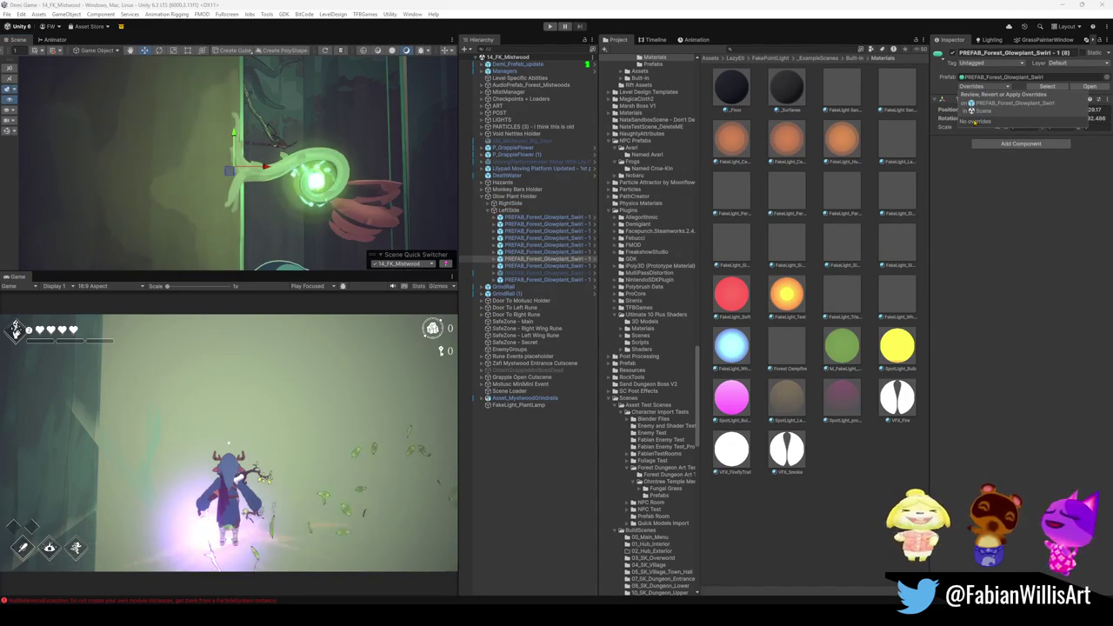
key("Escape")
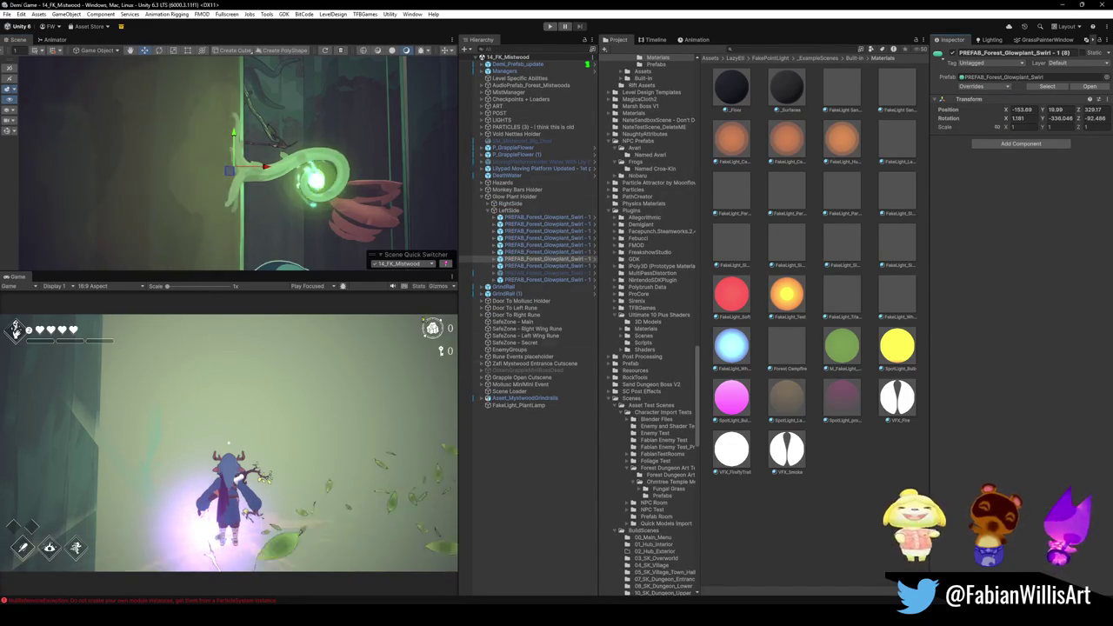
left_click(494, 258)
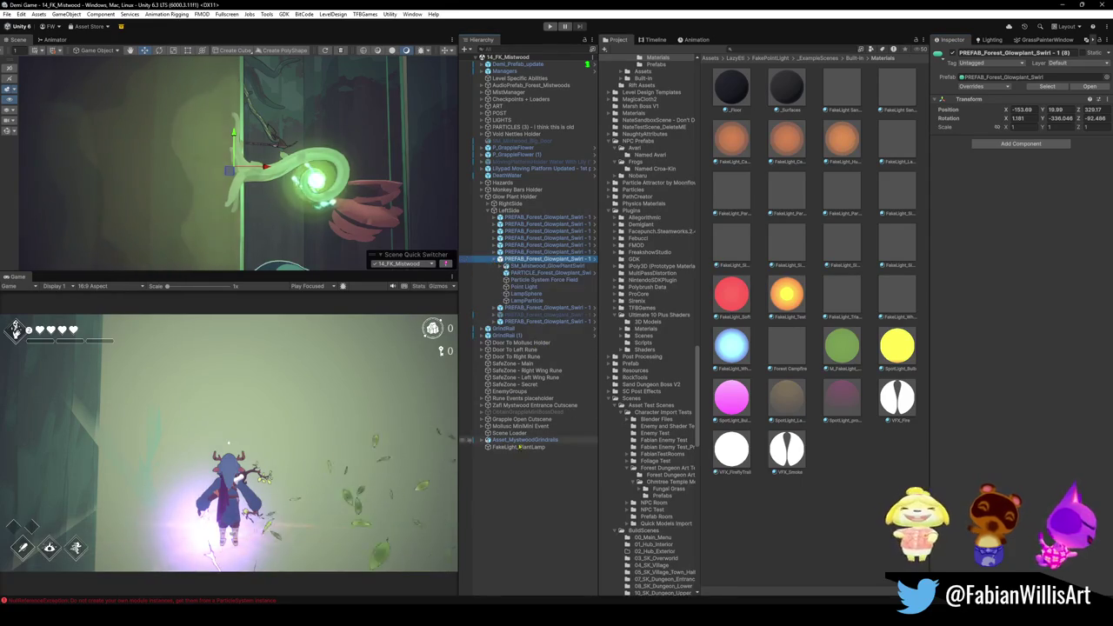
left_click(522, 447)
left_click_drag(526, 266, 526, 266)
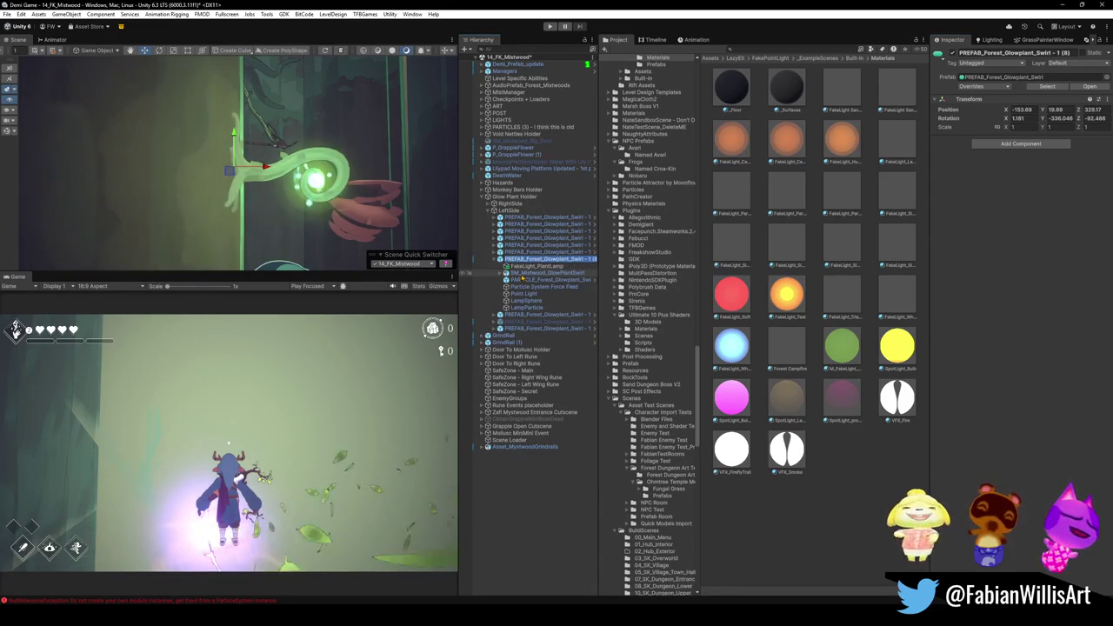
Apply the added FakeLight_PlantLamp override to the PREFAB_Forest_Glowplant_Swirl prefab
left_click(972, 86)
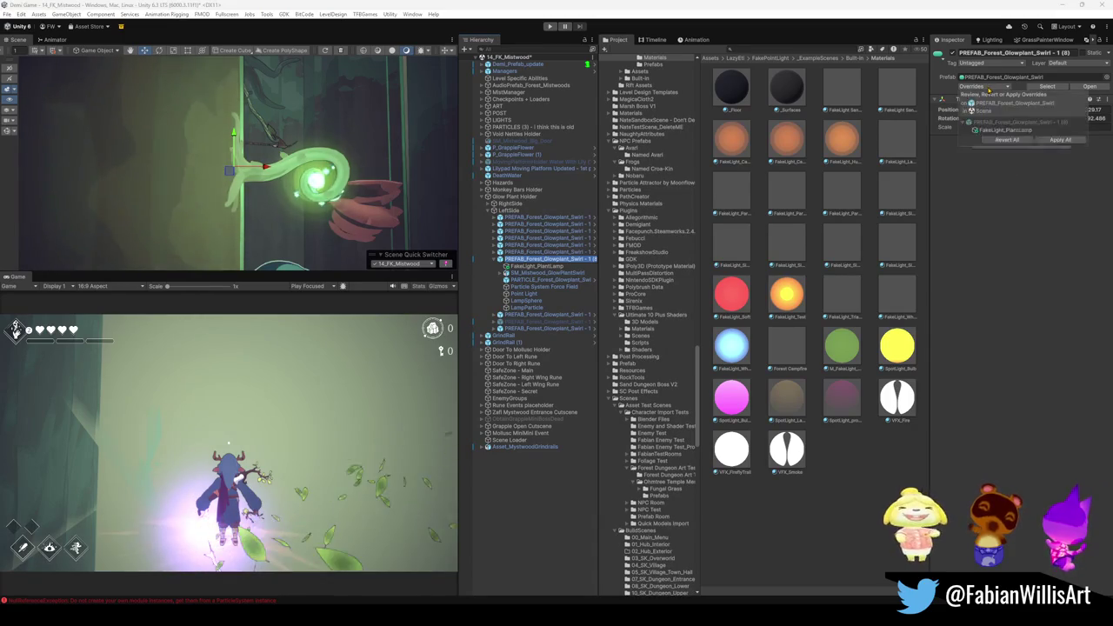
left_click(1032, 130)
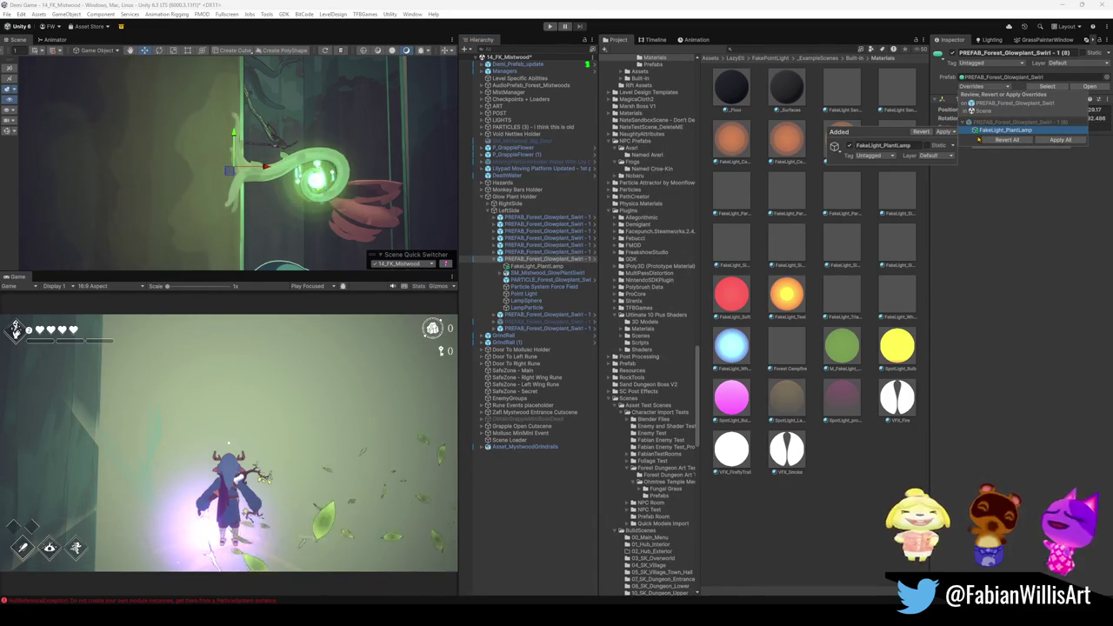
left_click(944, 132)
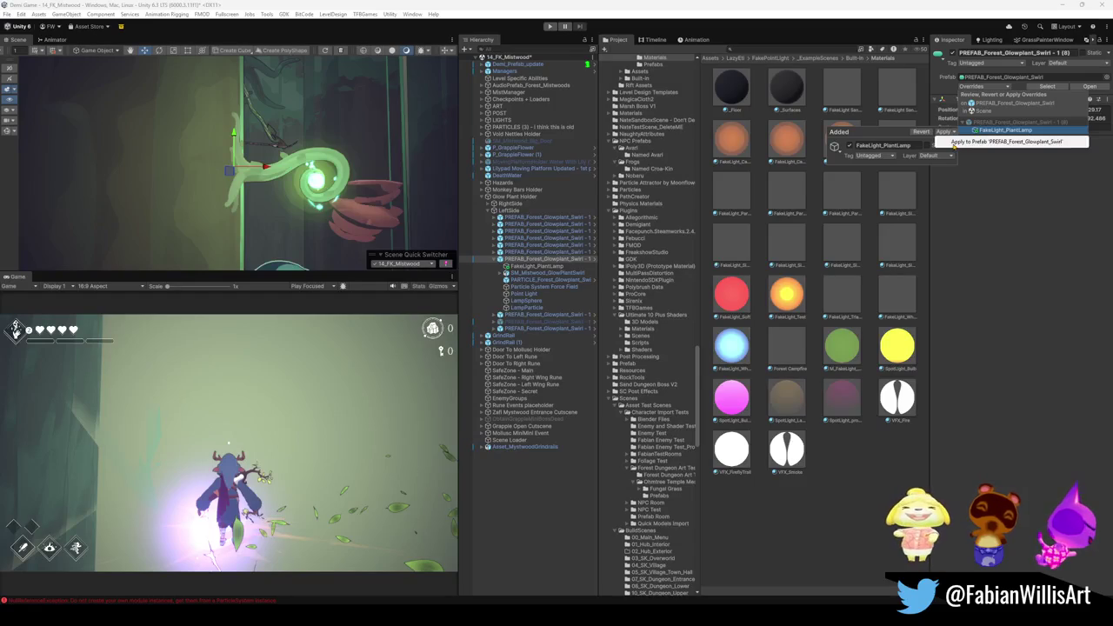
left_click(951, 142)
mouse_move(197, 172)
left_mouse_down()
mouse_move(327, 128)
mouse_move(401, 71)
mouse_move(296, 225)
left_mouse_up()
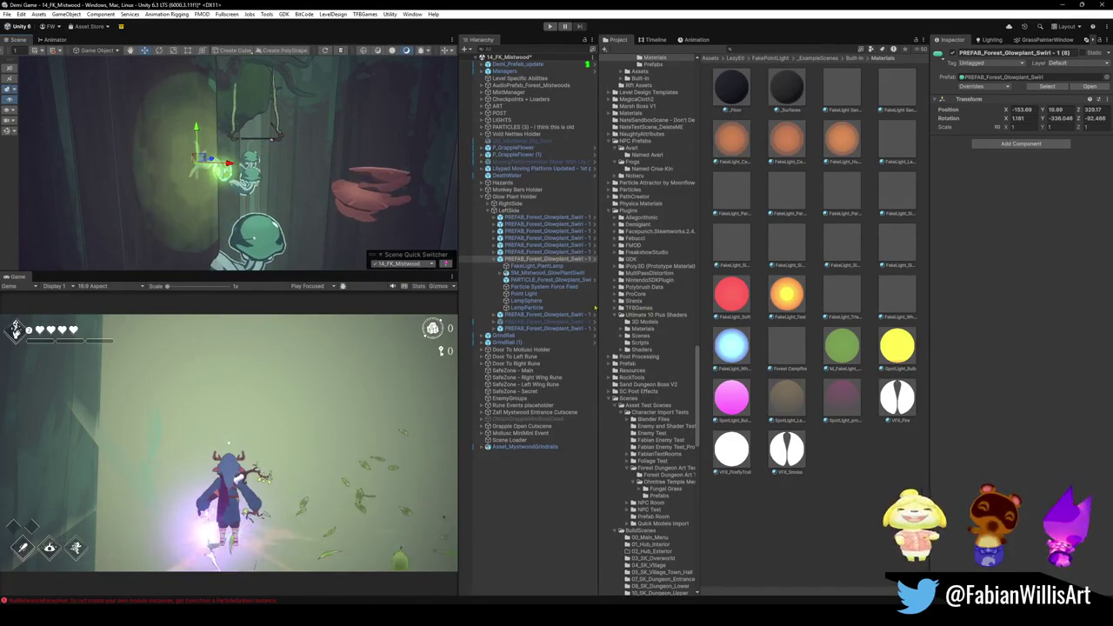
Disable the glowplant's Point Light component and reselect the prefab instance
left_click(525, 294)
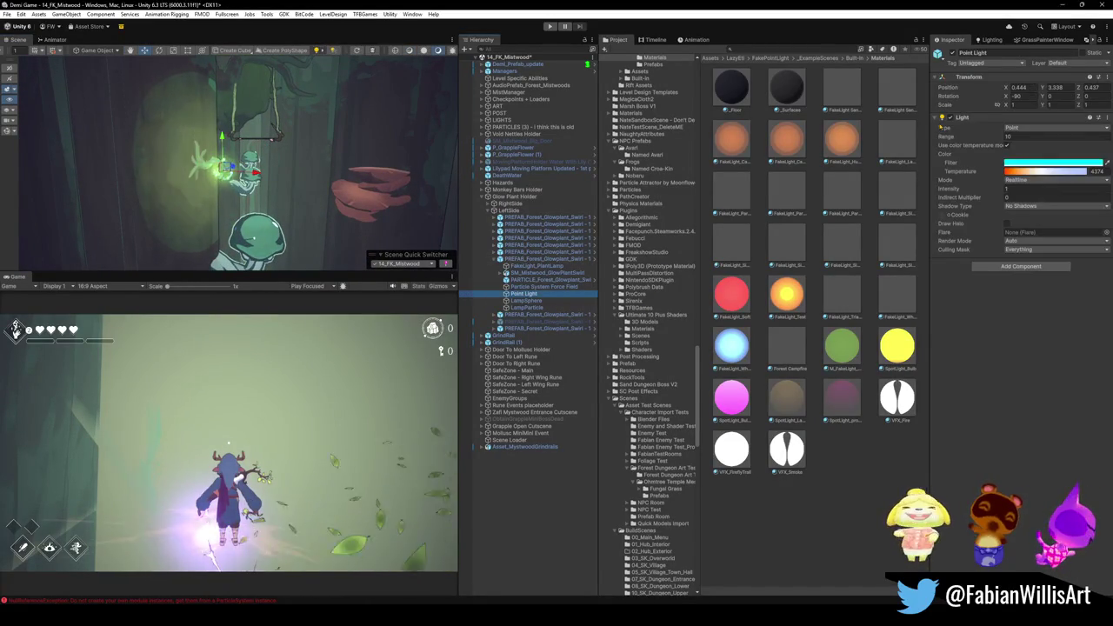
left_click(953, 53)
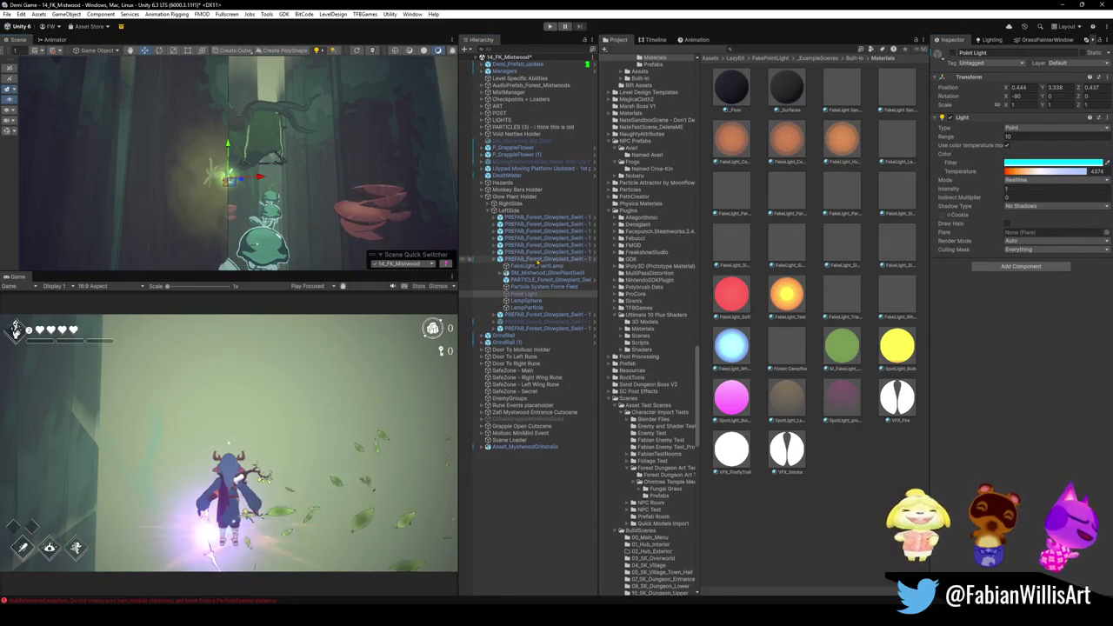
left_click(483, 259)
Apply the Point Light override to the PREFAB_Forest_Glowplant_Swirl prefab
left_click(974, 86)
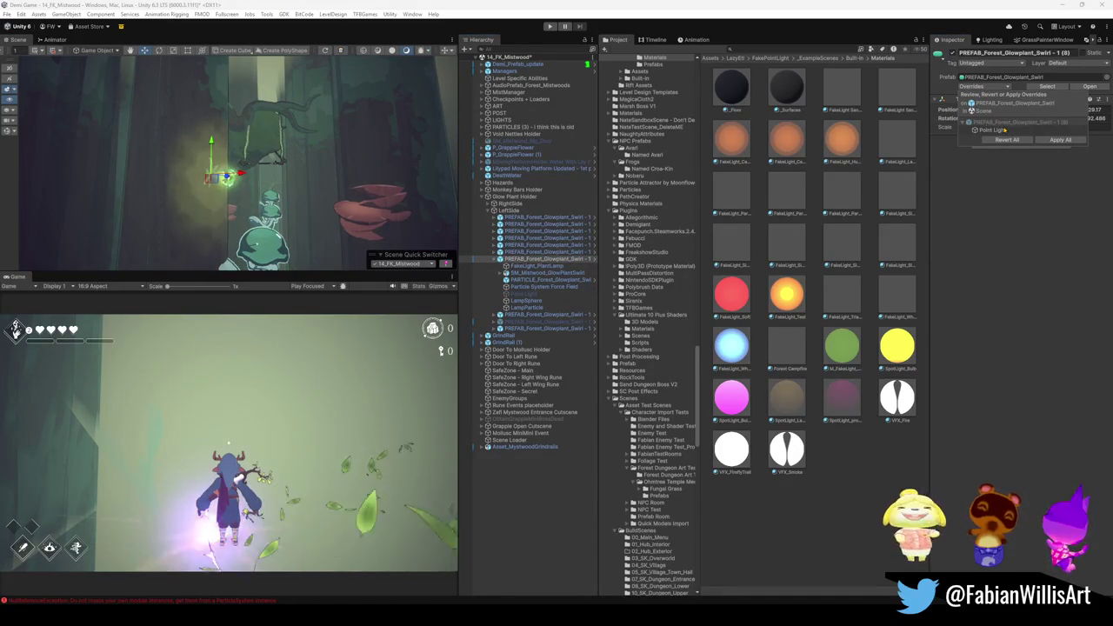
left_click(992, 130)
left_click(944, 132)
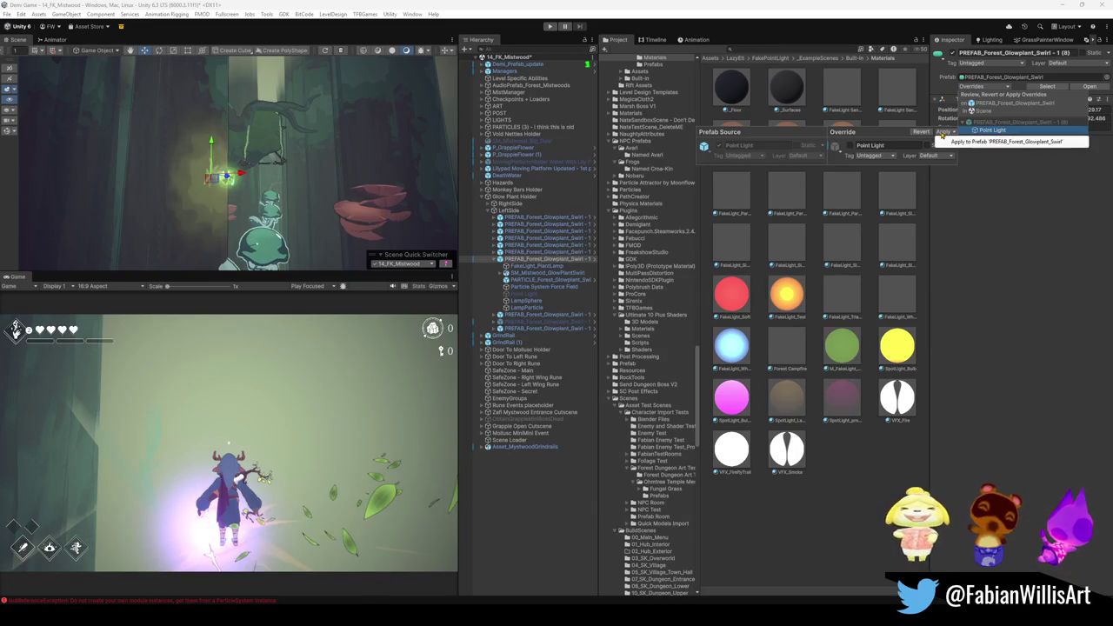
left_click(957, 143)
mouse_move(354, 179)
left_mouse_down()
mouse_move(155, 159)
mouse_move(269, 179)
mouse_move(373, 151)
mouse_move(360, 189)
mouse_move(169, 144)
mouse_move(252, 189)
mouse_move(241, 204)
mouse_move(252, 195)
left_mouse_up()
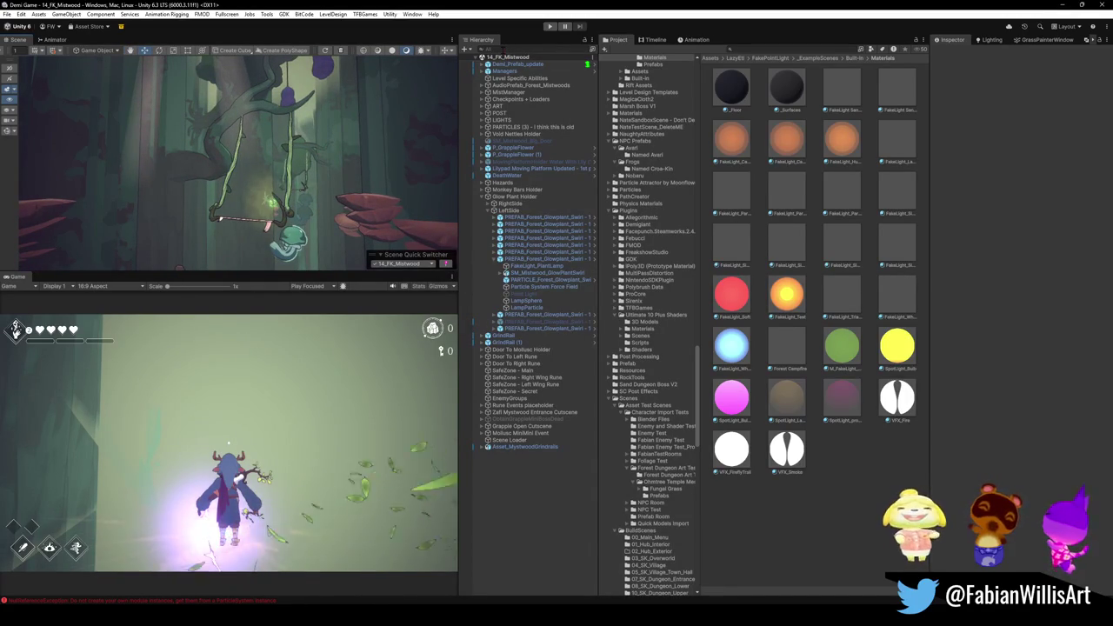
left_click_drag(303, 127, 302, 127)
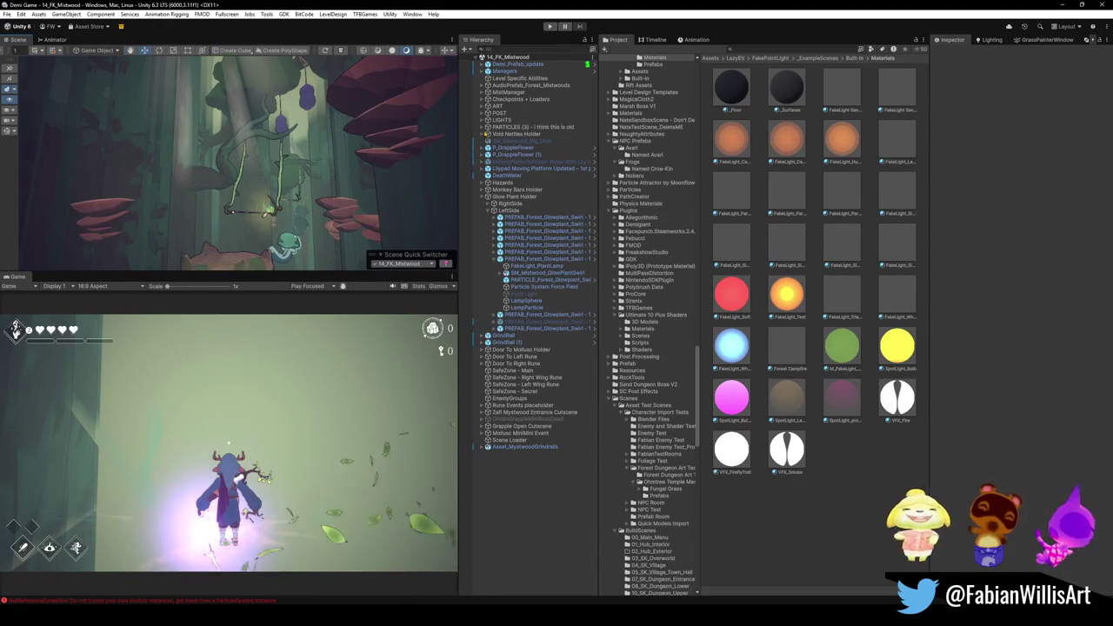
Expand PARTICLES (3) and Forest Air Dust, selecting Forest Dungeon Air Particles (7) through (35)
left_click(483, 128)
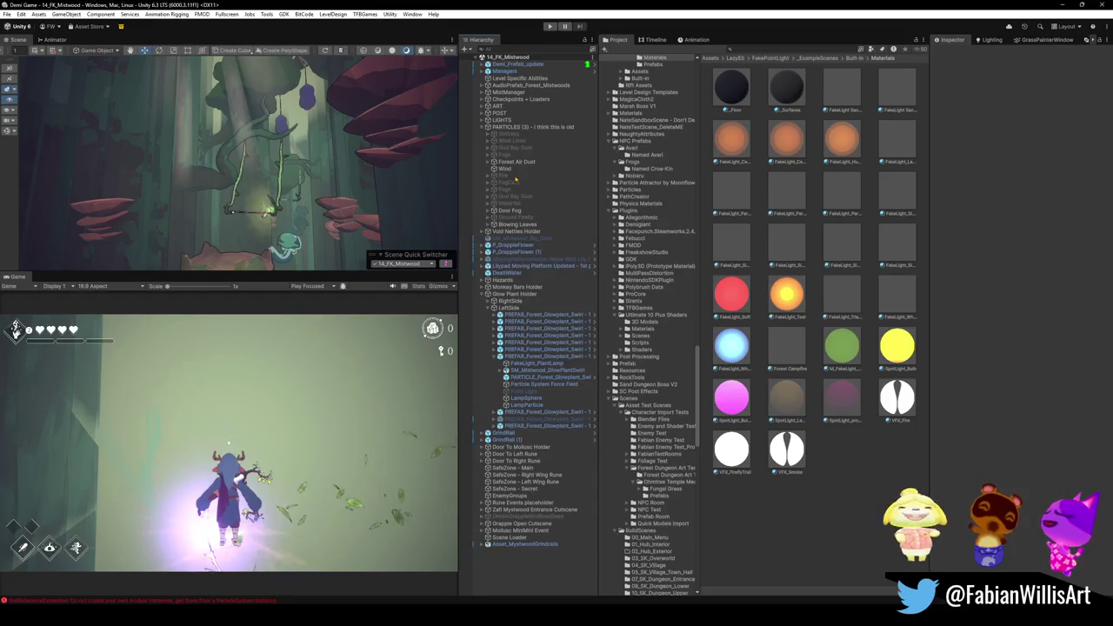
left_click(494, 161)
left_click(539, 168)
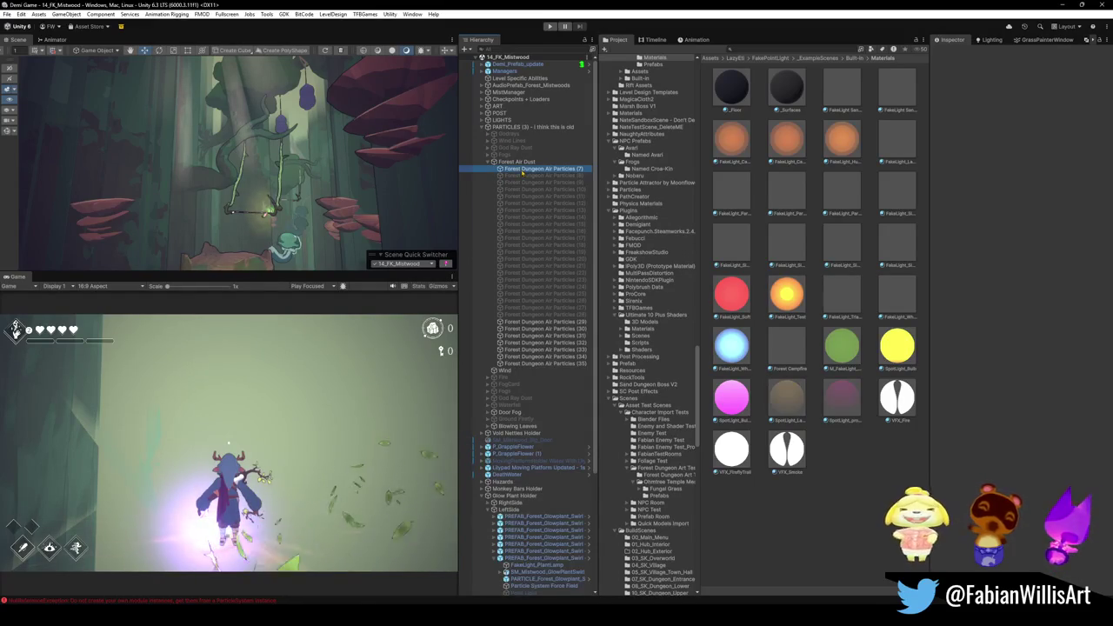
left_click(524, 363, "shift")
left_click_drag(253, 261, 255, 239)
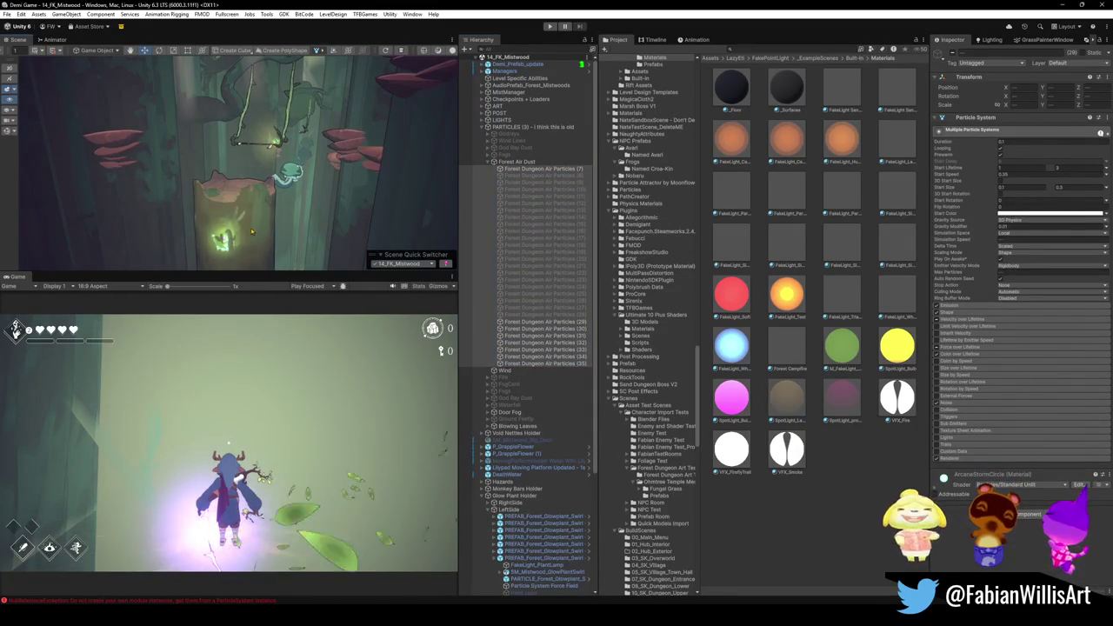
Frame Forest Dungeon Air Particles (7) and orbit toward the stone arches and glowing plant
scroll(252, 230, "up", 3)
left_click(186, 155)
key("f")
scroll(308, 165, "down", 5)
left_click_drag(308, 165, 324, 138)
mouse_move(241, 189)
left_mouse_down()
mouse_move(300, 174)
mouse_move(131, 174)
mouse_move(96, 145)
mouse_move(417, 213)
left_mouse_up()
left_click(616, 438)
mouse_move(326, 201)
left_mouse_down()
mouse_move(198, 229)
mouse_move(187, 227)
mouse_move(191, 206)
mouse_move(196, 217)
mouse_move(138, 206)
mouse_move(140, 223)
mouse_move(178, 251)
left_mouse_up()
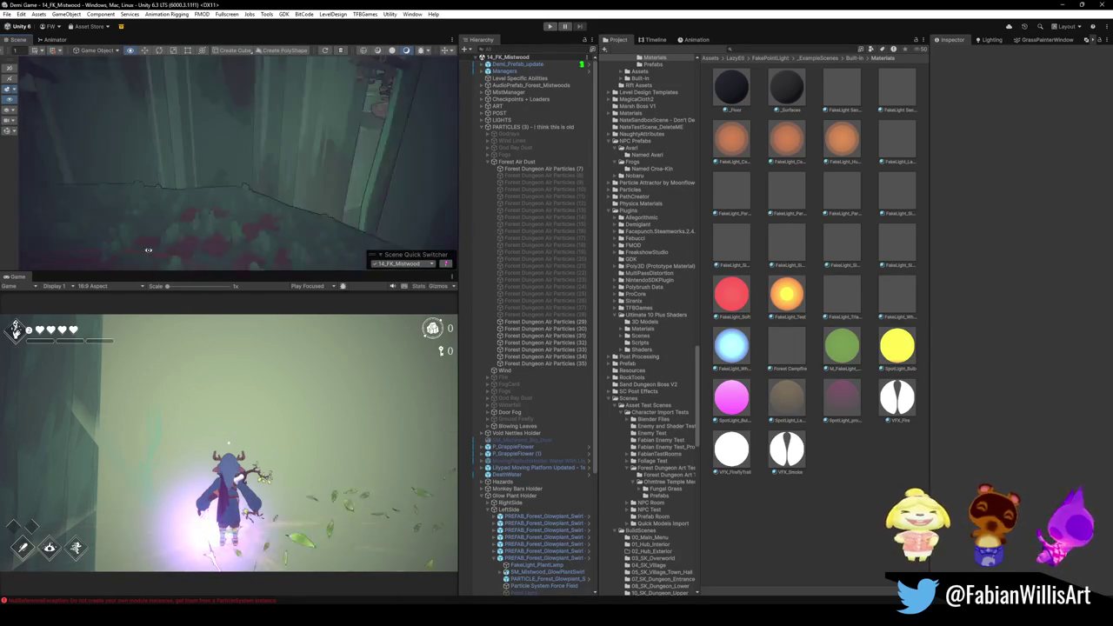
left_click_drag(247, 160, 160, 145)
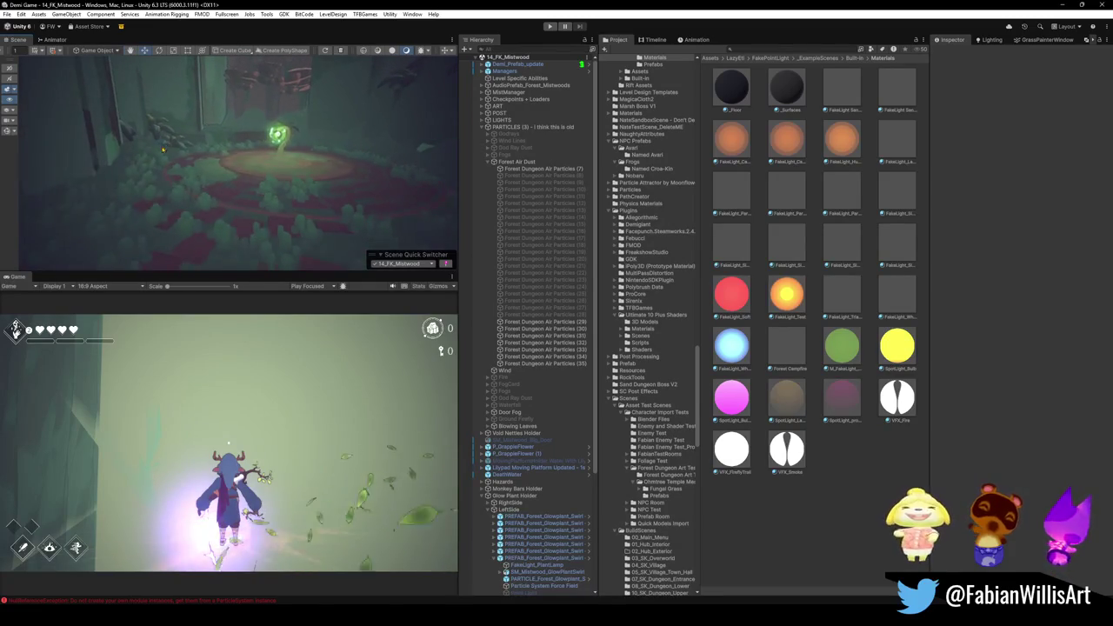
Fly past the glowing plant, archway and tree trunks, then collapse the Forest Air Dust group
left_click_drag(305, 182, 331, 170)
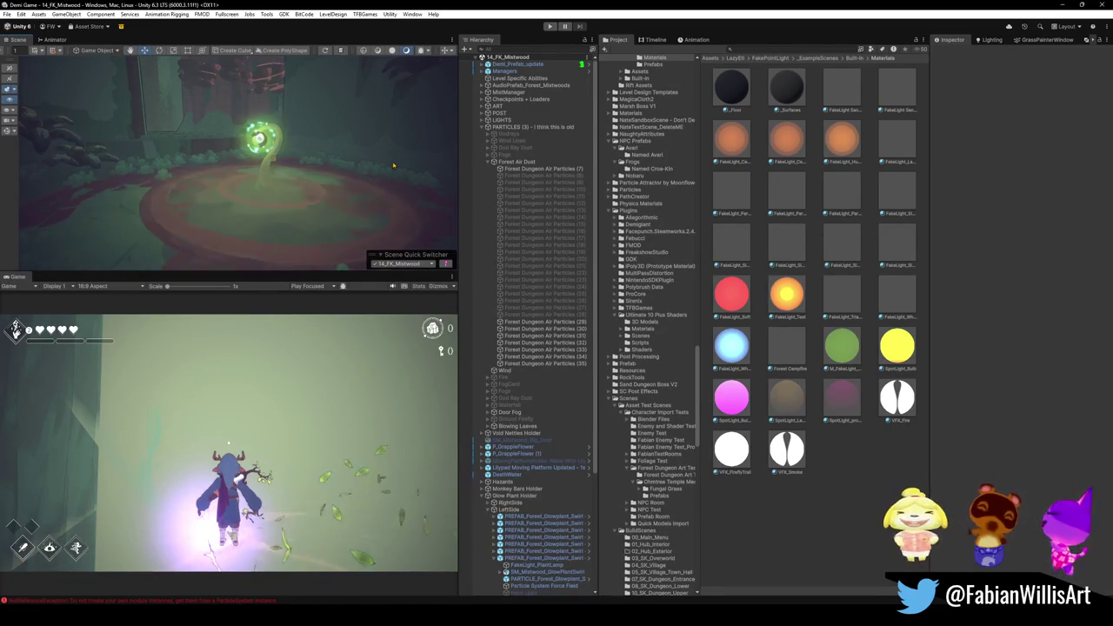
mouse_move(378, 144)
left_mouse_down()
mouse_move(376, 126)
mouse_move(384, 171)
left_mouse_up()
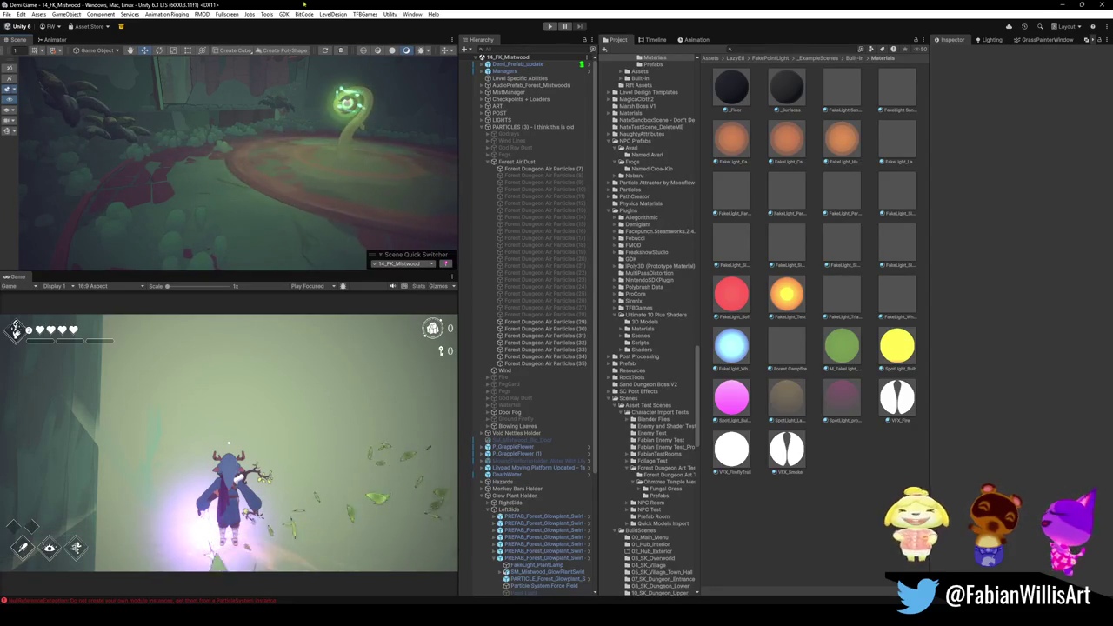
mouse_move(327, 152)
left_mouse_down()
mouse_move(64, 124)
mouse_move(97, 150)
mouse_move(386, 198)
mouse_move(341, 184)
mouse_move(376, 113)
mouse_move(224, 177)
mouse_move(287, 196)
left_mouse_up()
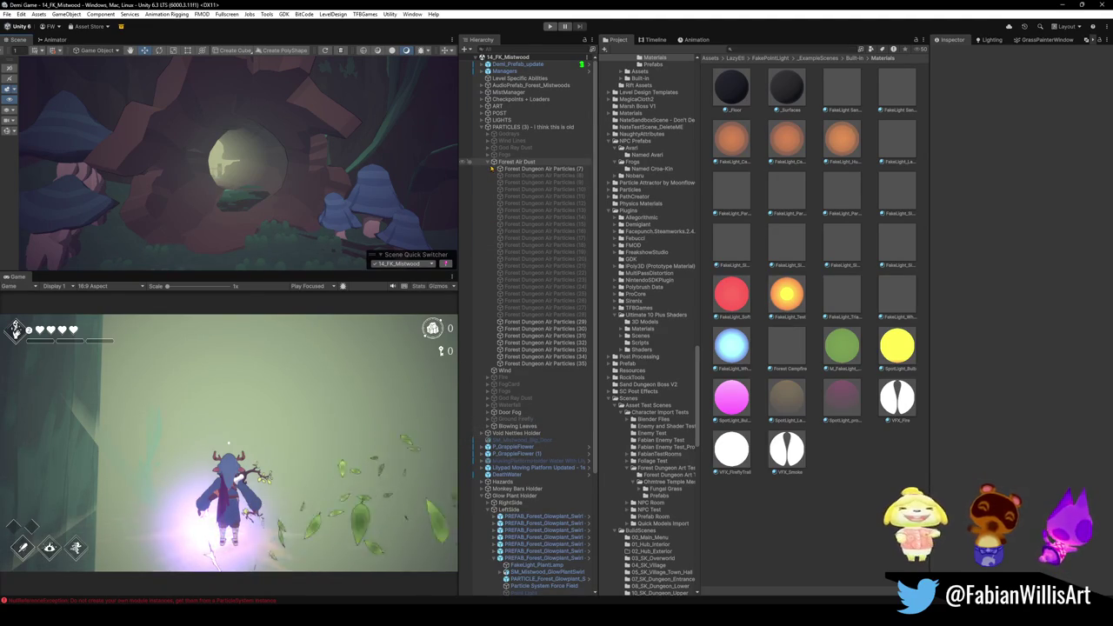
left_click(492, 162)
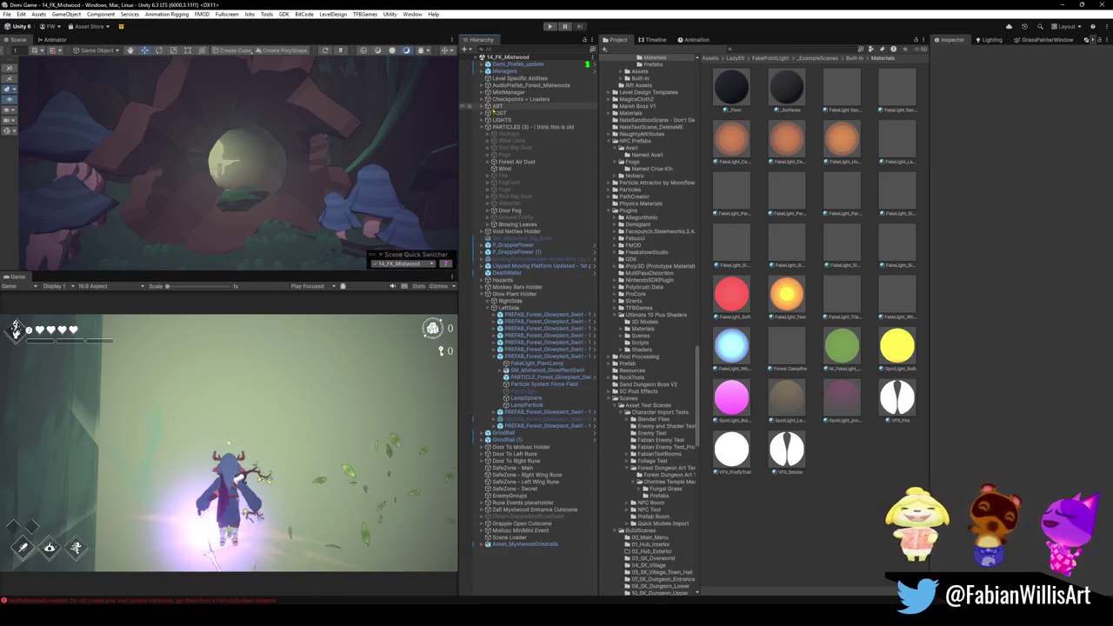
Toggle the ART group, select Fogs, and open the Scene Quick Switcher list
left_click(482, 106)
left_click(482, 106)
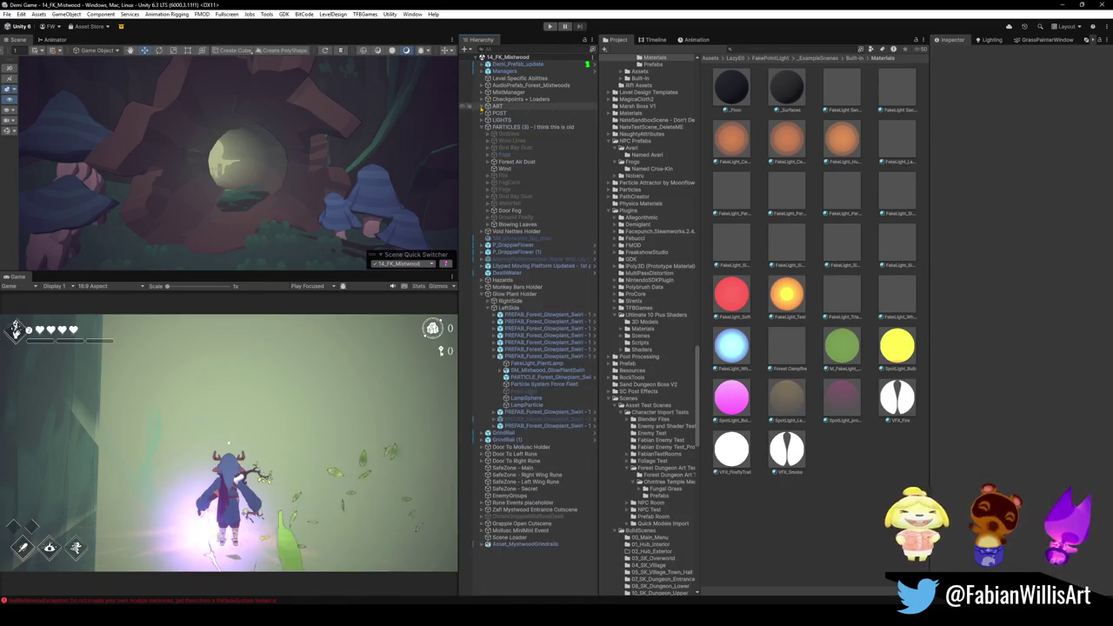
left_click(527, 189)
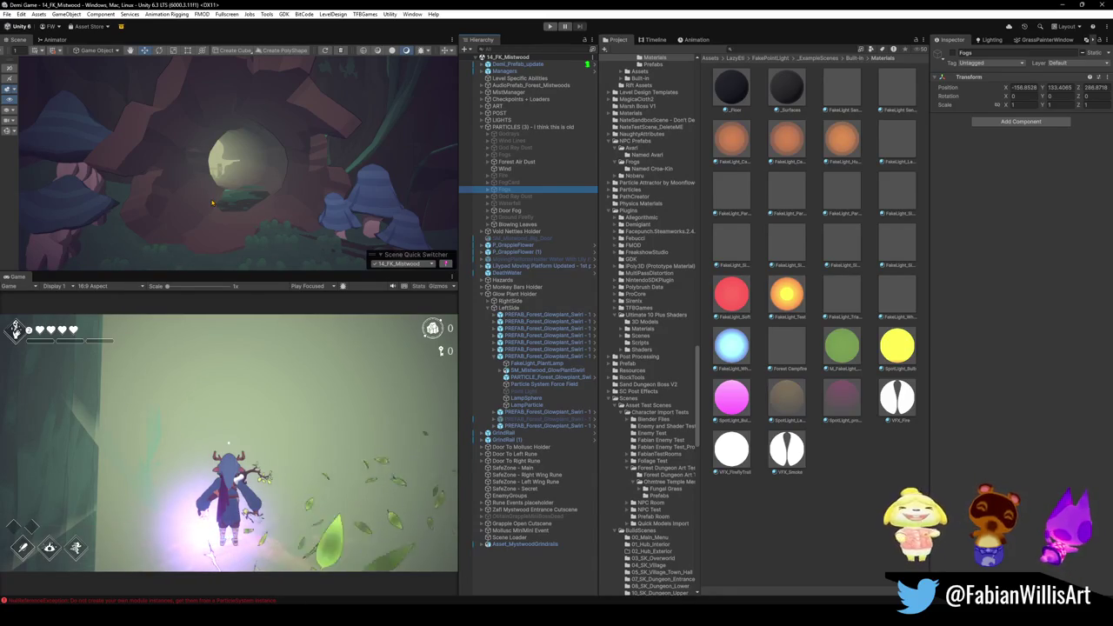
left_click(414, 265)
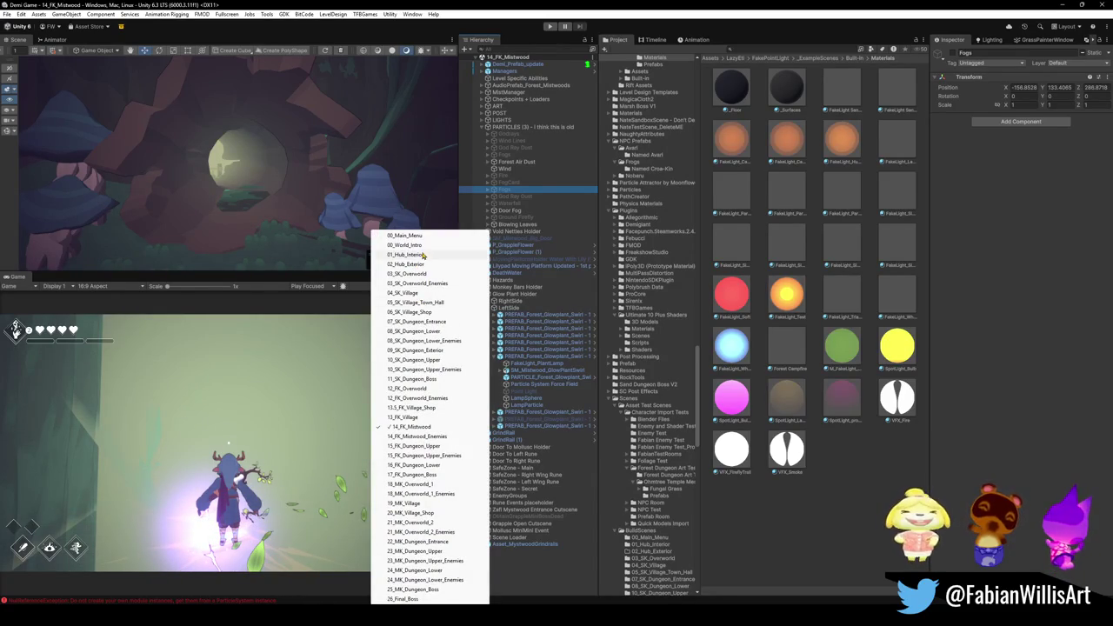
Pick 02_Hub_Exterior from the scene switcher and unfold its ART group in the Hierarchy
left_click(422, 268)
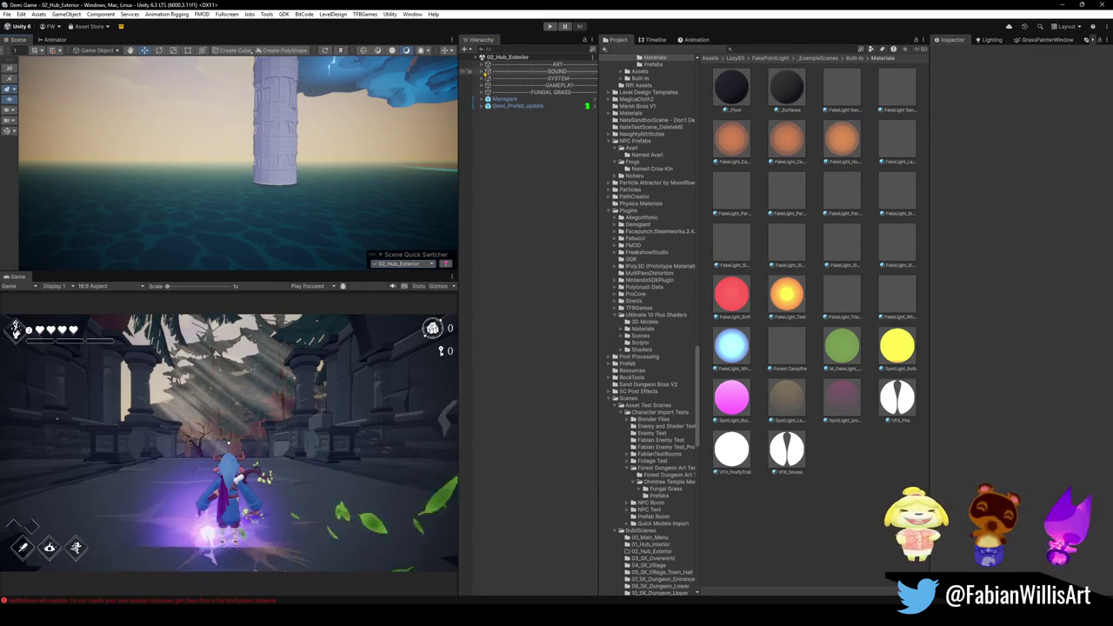
left_click(481, 63)
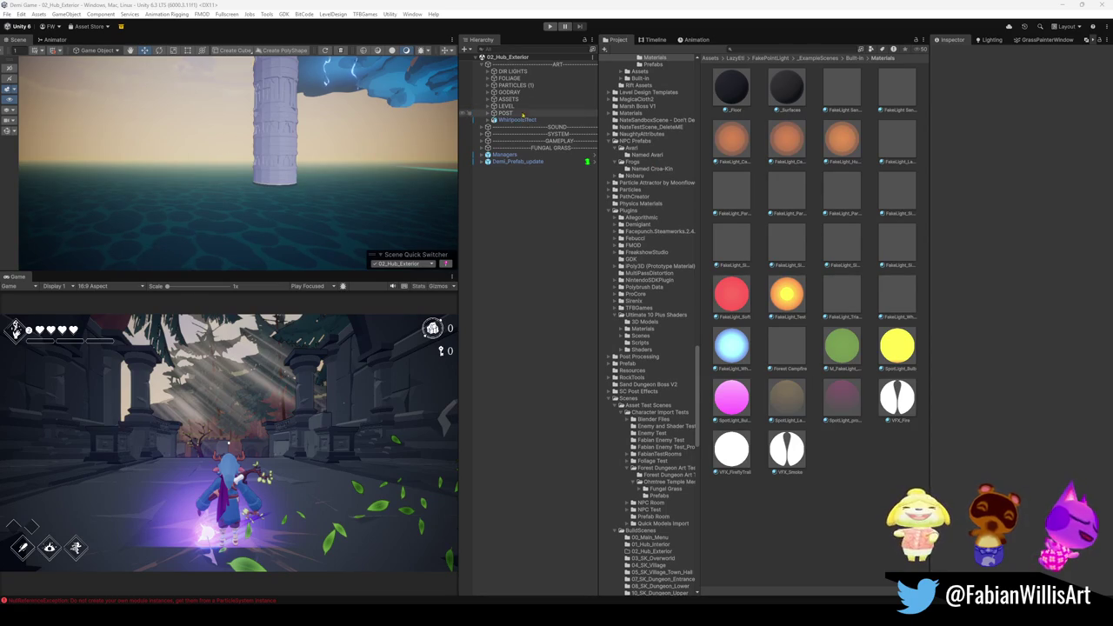
Expand PARTICLES (1) and Wind Lines in the hub hierarchy, then select the GODRAY object
left_click(488, 85)
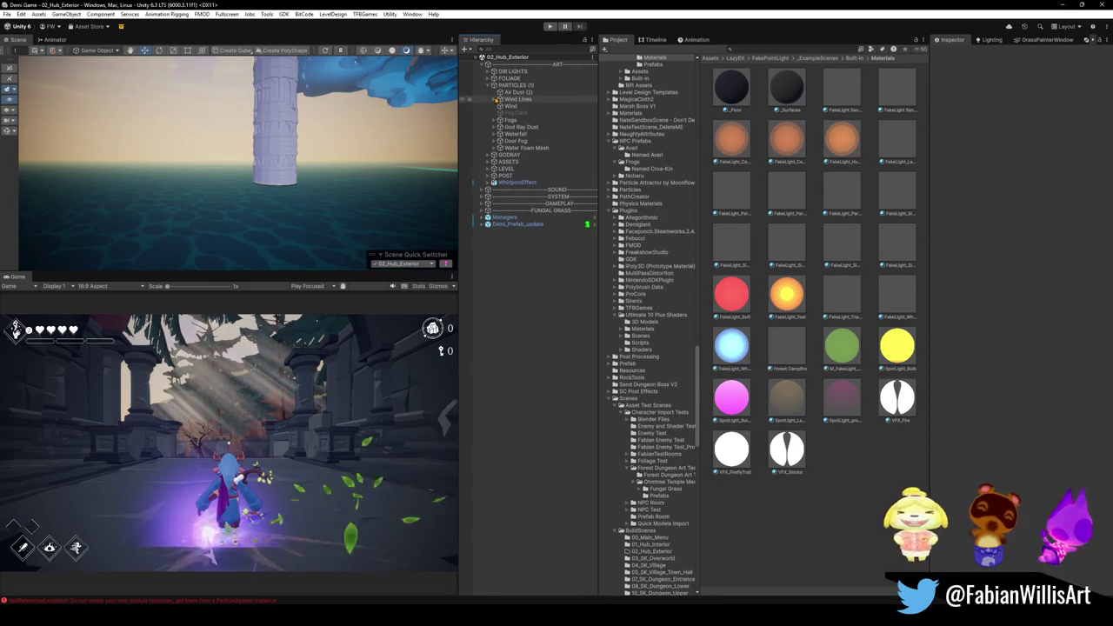
left_click(494, 99)
left_click(524, 106)
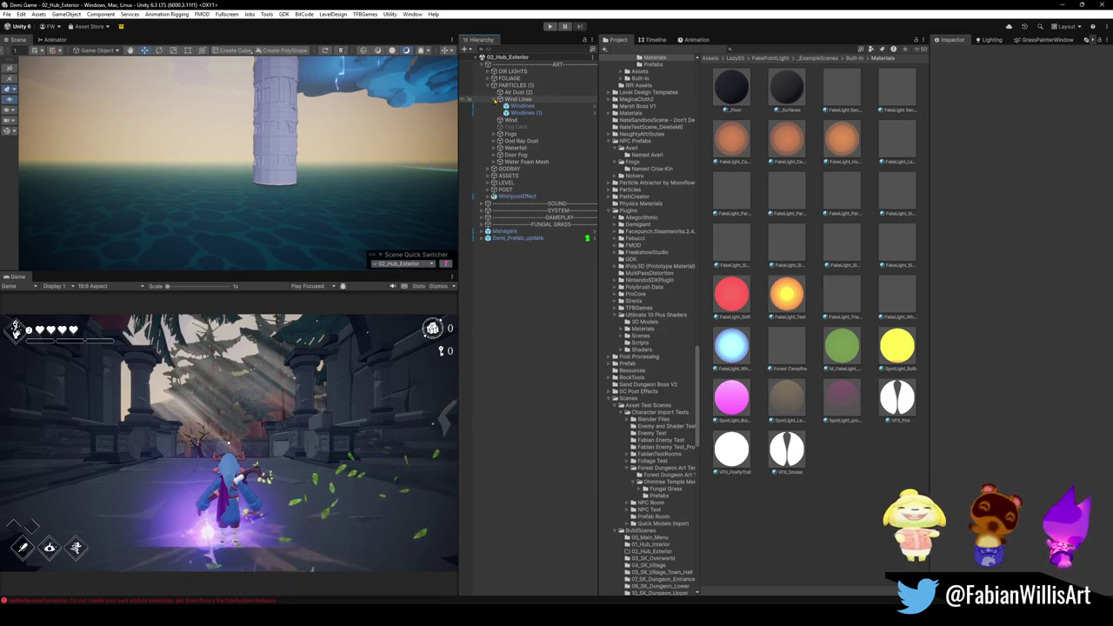
left_click(499, 99)
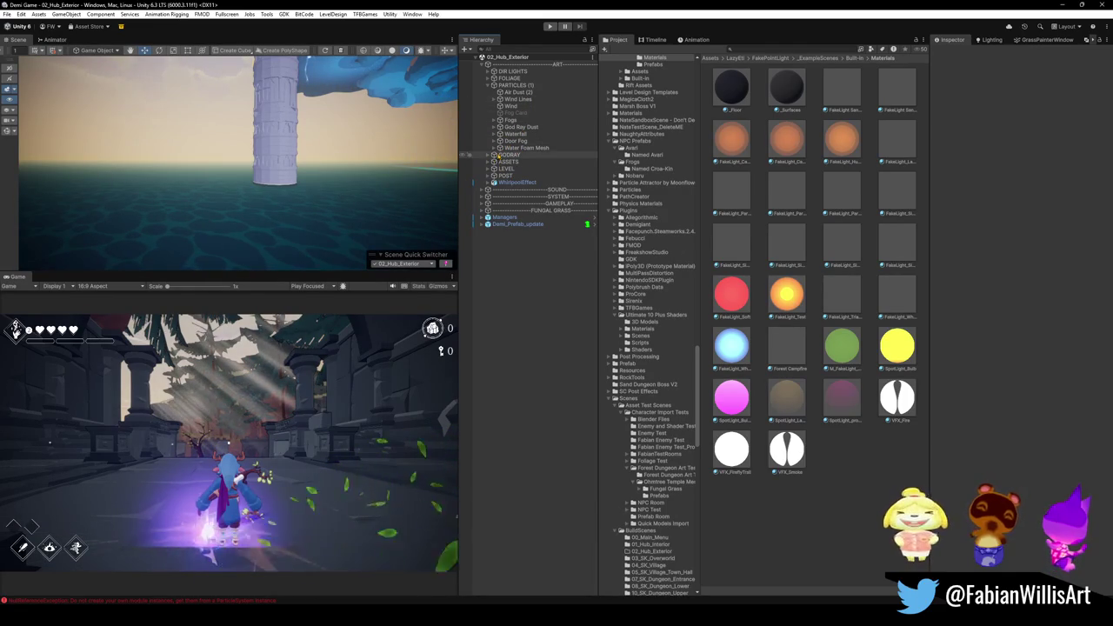
left_click(503, 155)
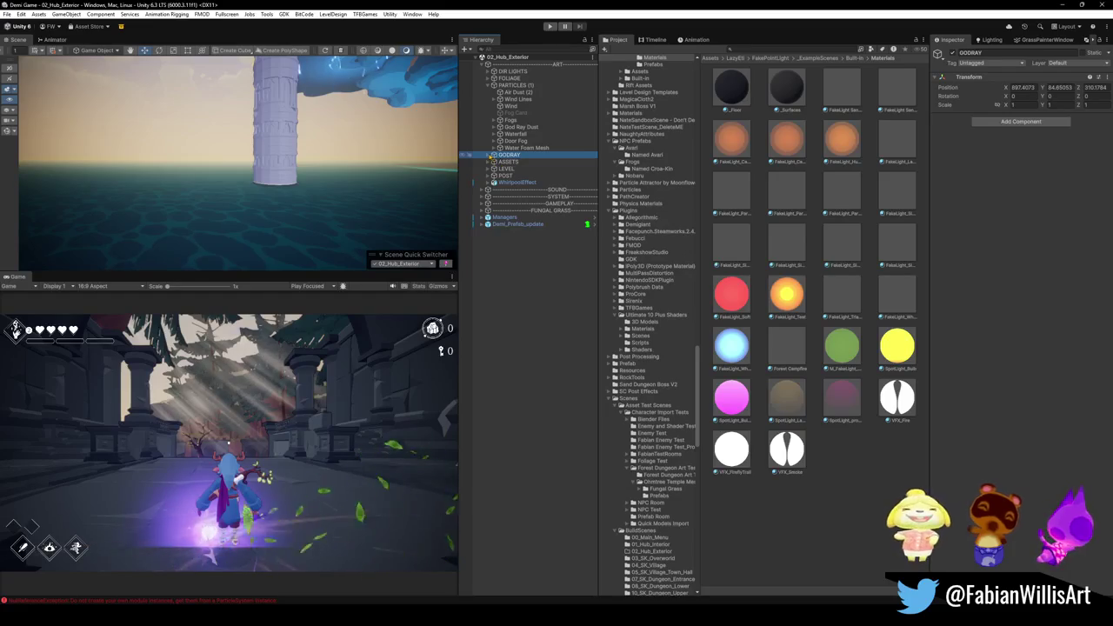
Switch to 14_FK_Mistwood and paste GODRAY into its PARTICLES group
left_click(427, 264)
left_click(415, 427)
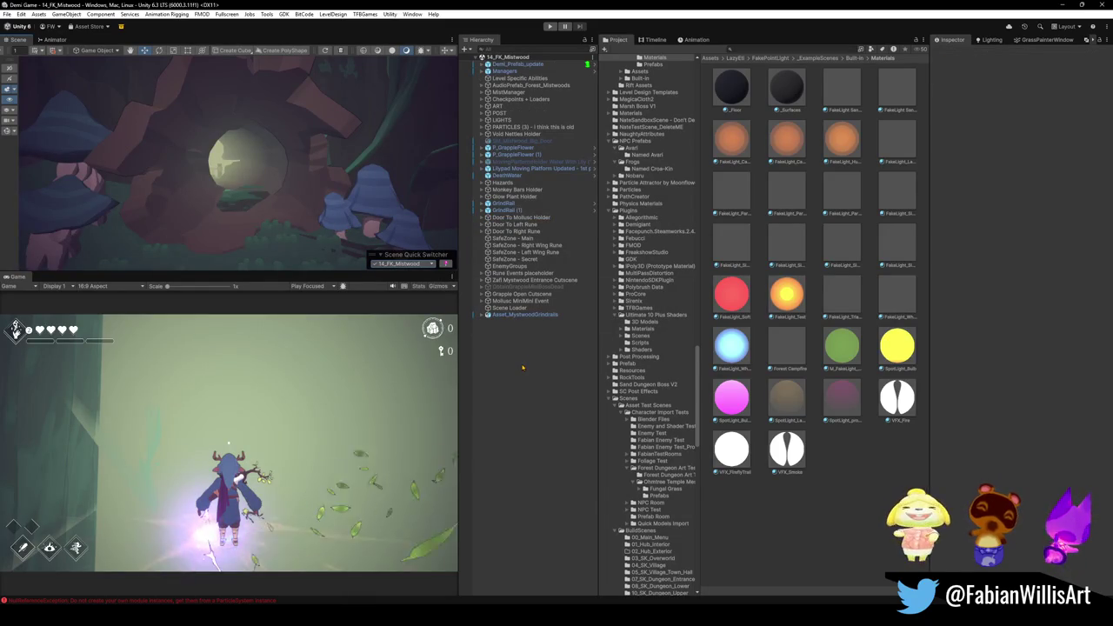
key("ctrl+v")
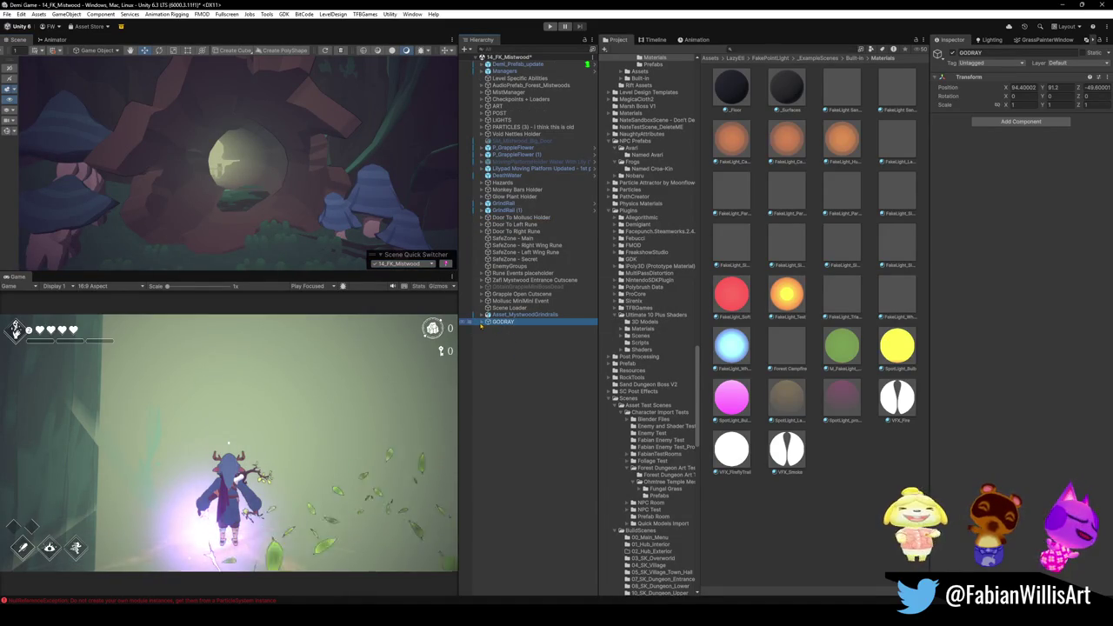
mouse_move(492, 322)
left_mouse_down()
mouse_move(525, 129)
mouse_move(489, 236)
left_mouse_up()
Frame a GODRAY terrain piece, delete the whole GODRAY group, then switch scenes
left_click(489, 231)
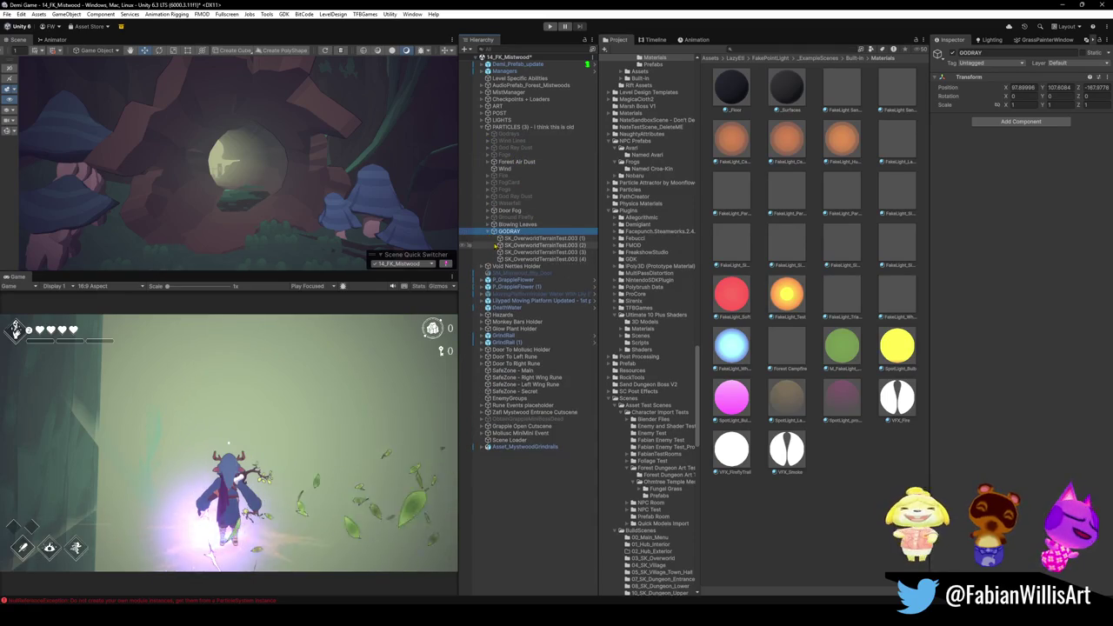
left_click(539, 238)
key("f")
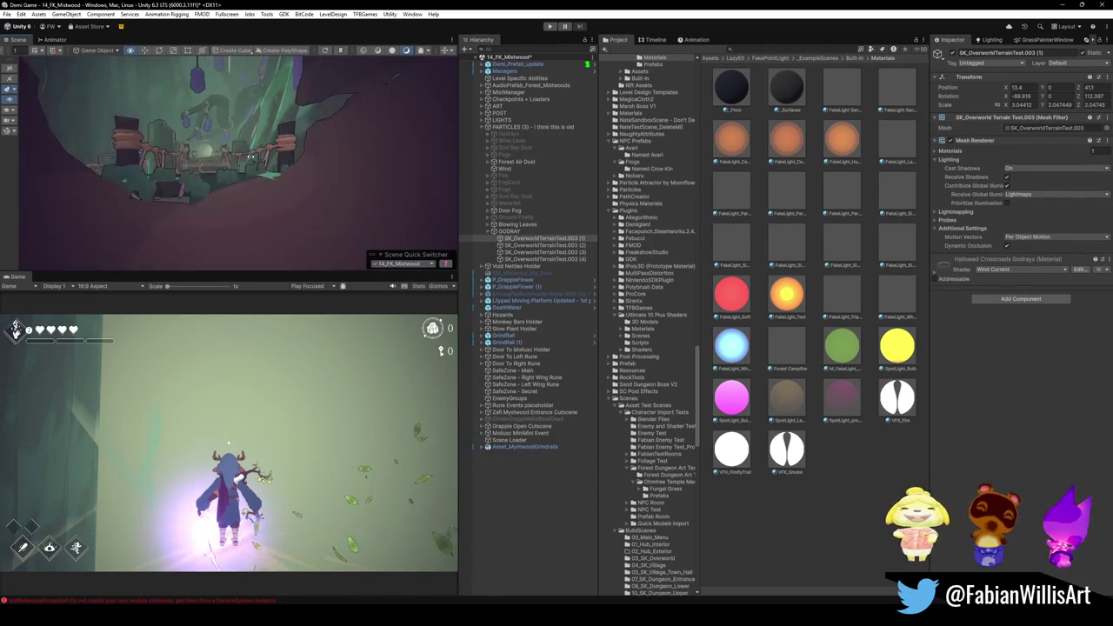
left_click(521, 232)
key("Delete")
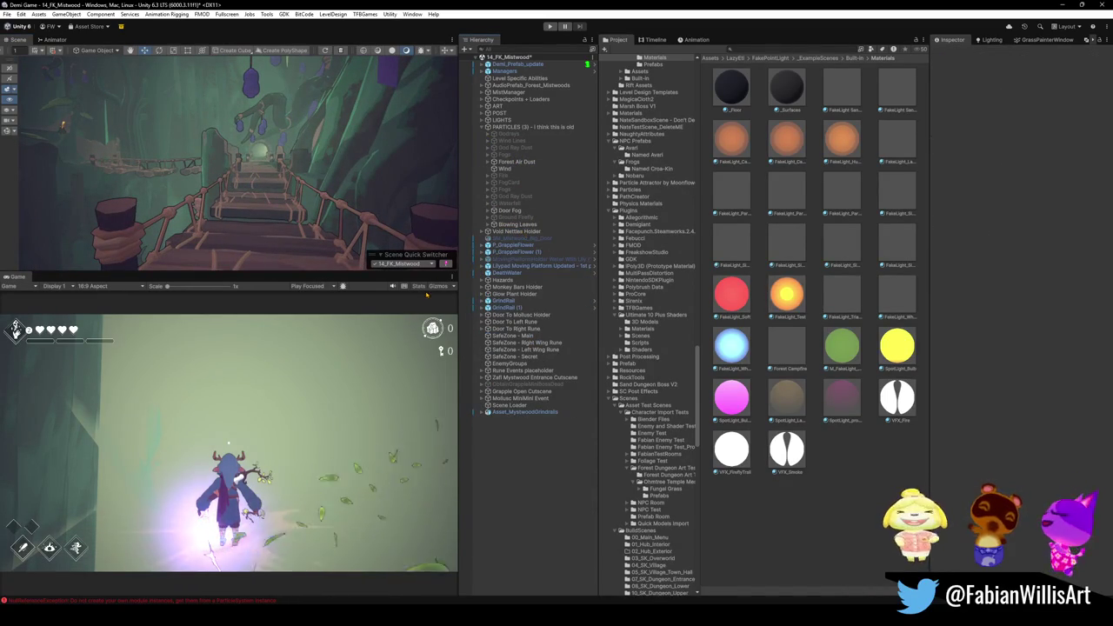
left_click(421, 263)
left_click(422, 272)
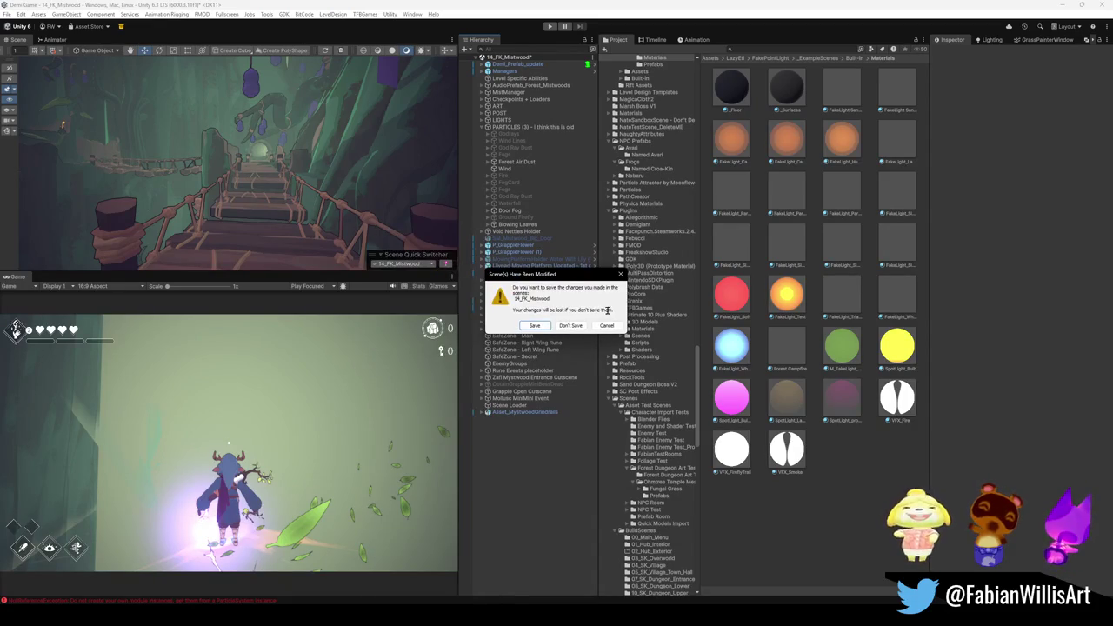
Discard the Mistwood changes, then expand ART and PARTICLES to select God Ray Dust
left_click(571, 326)
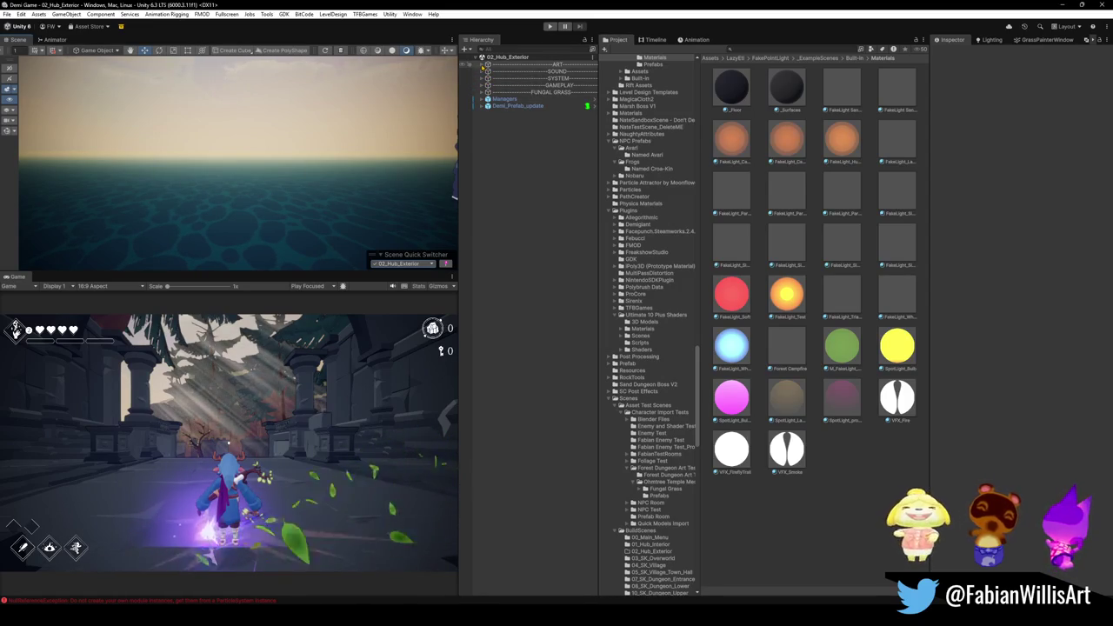
left_click(483, 64)
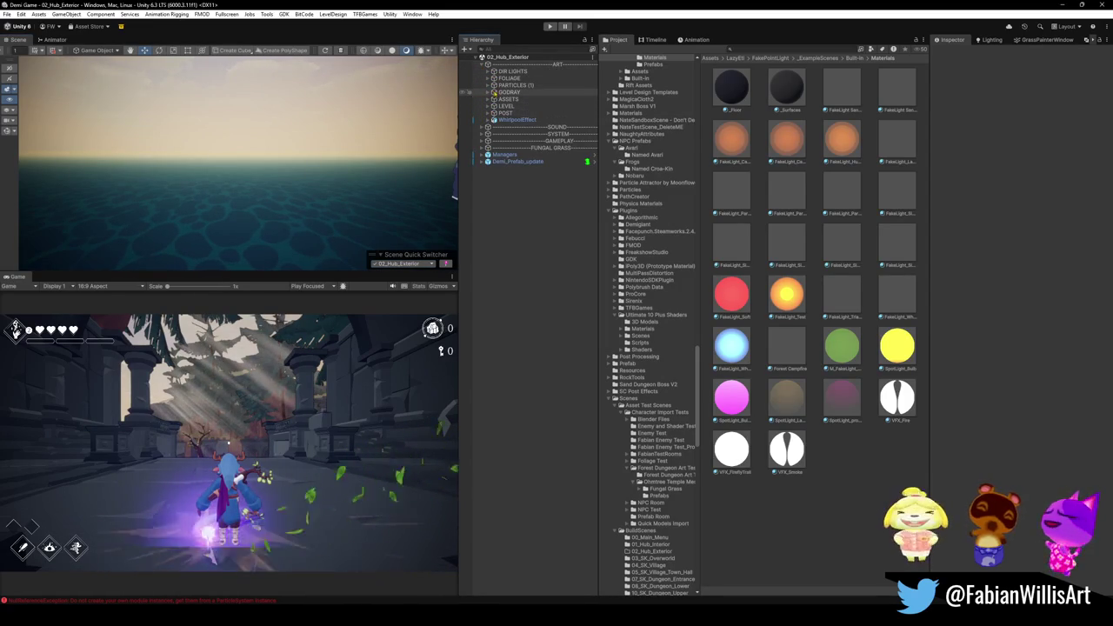
left_click(488, 85)
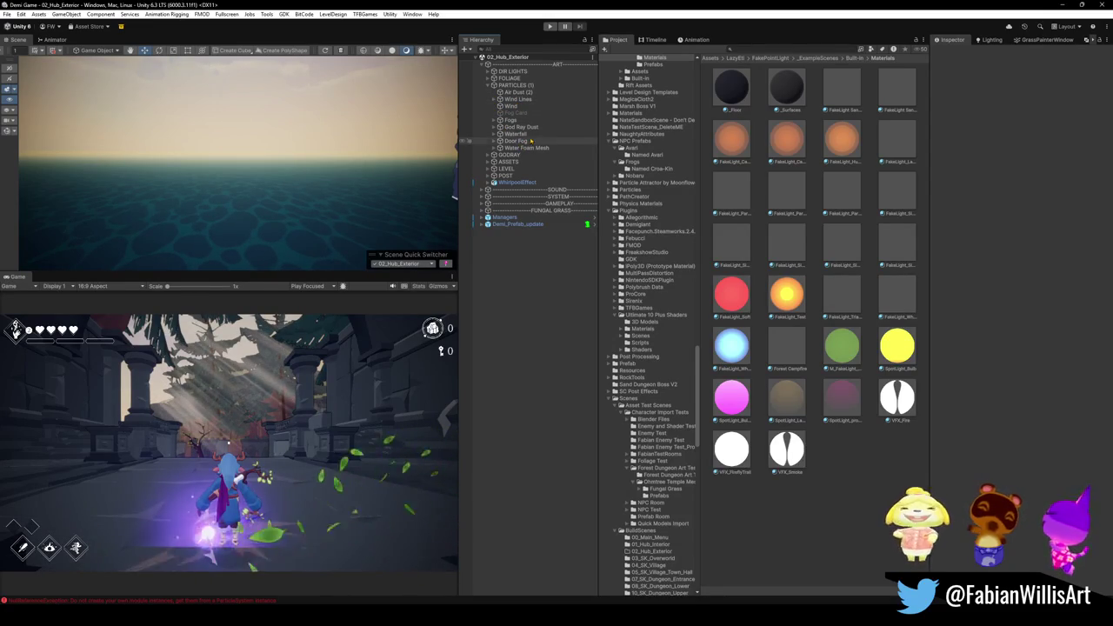
left_click(493, 127)
left_click(526, 134)
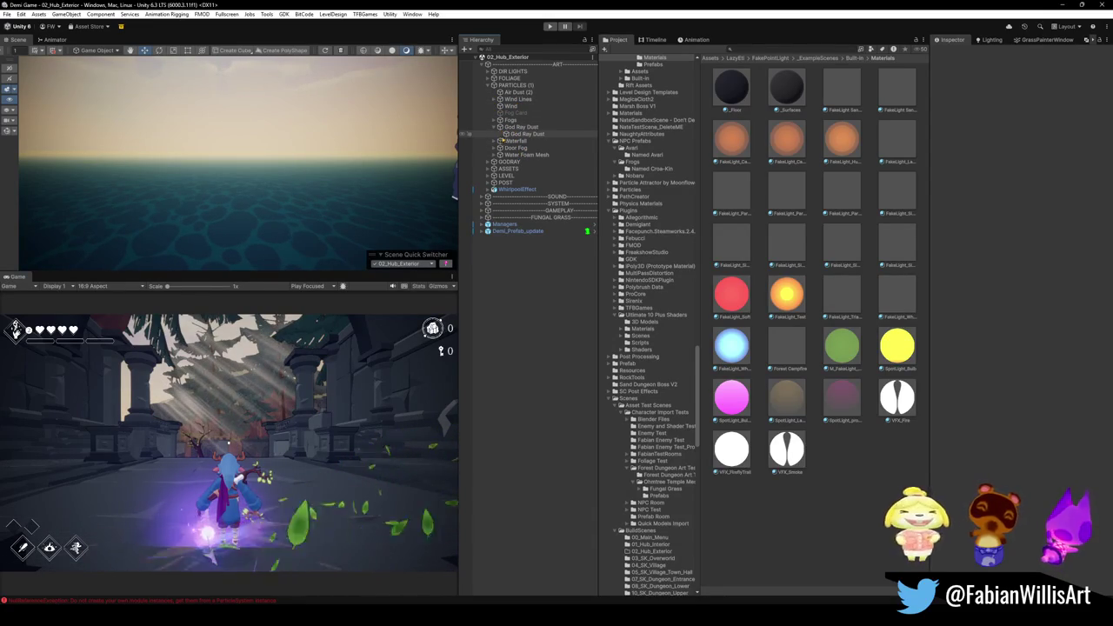
Frame God Ray Dust and the L3DN_GodRays (5) beams, collapsing PARTICLES (3) and FOLIAGE
key("f")
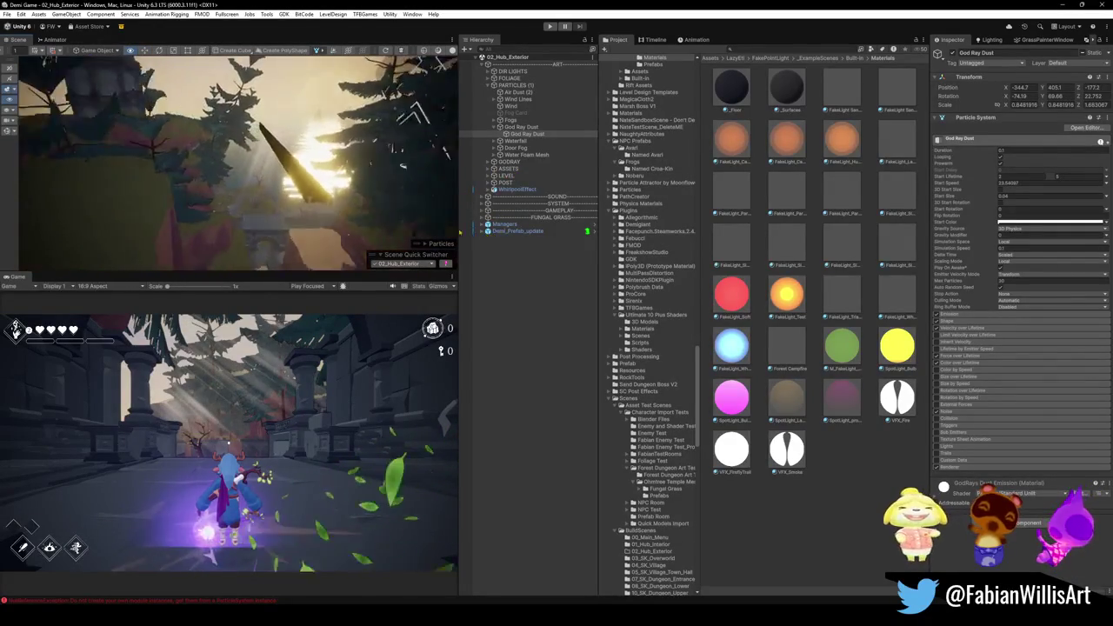
left_click(224, 152)
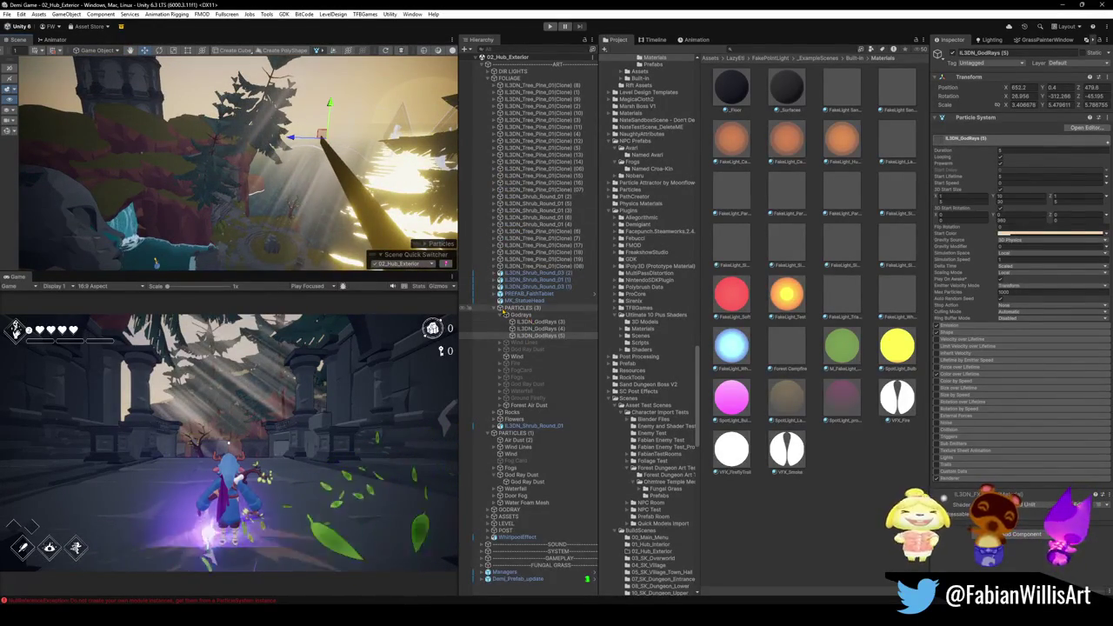
left_click(494, 308)
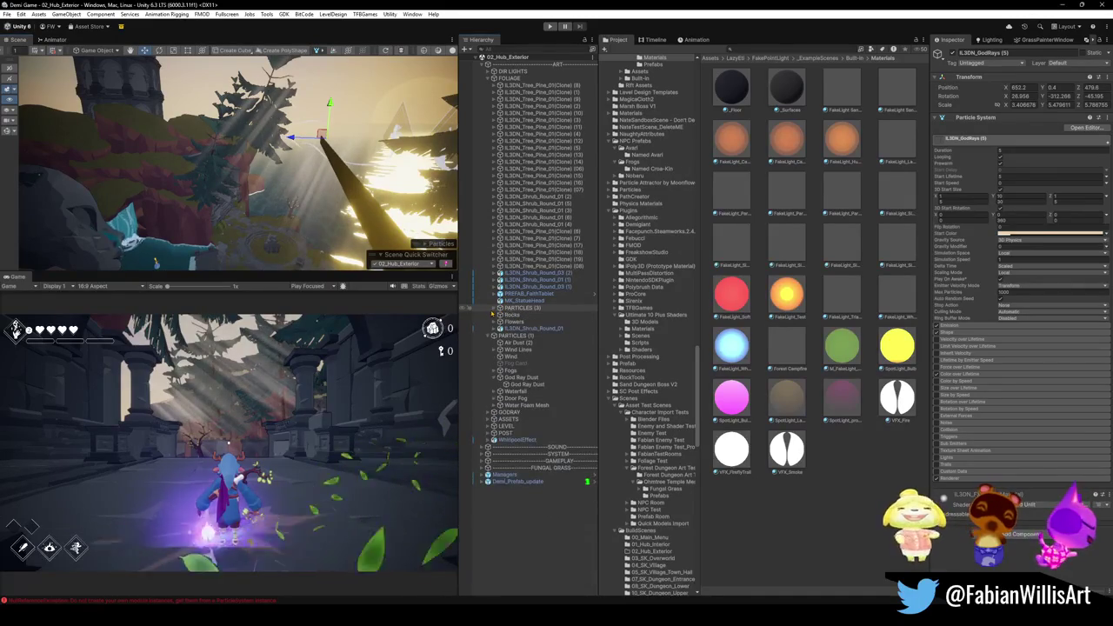
left_click(489, 77)
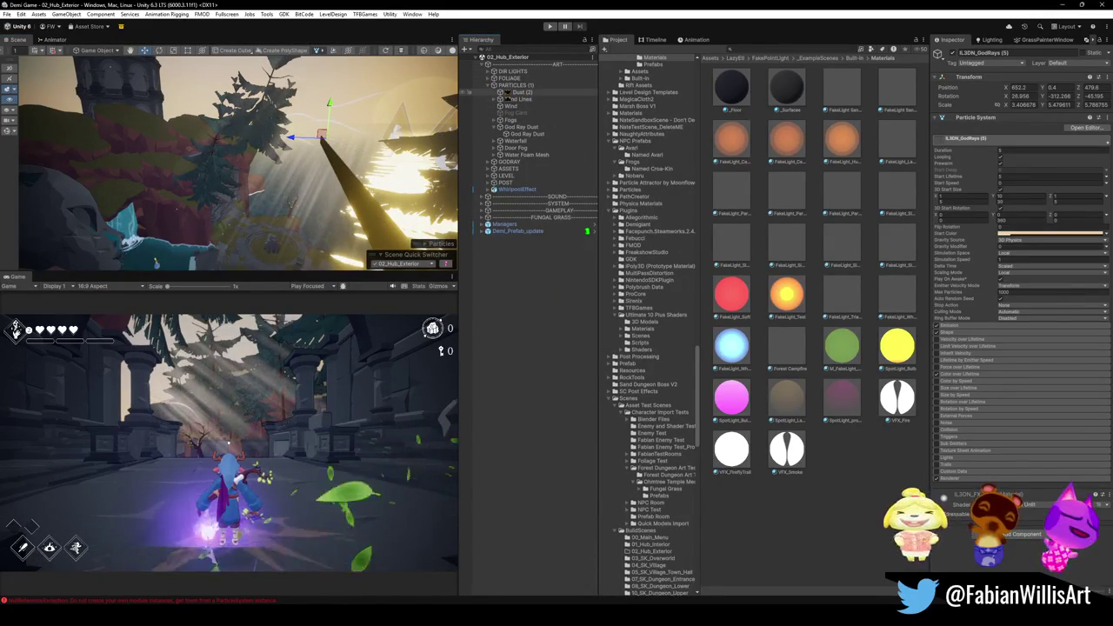
key("f")
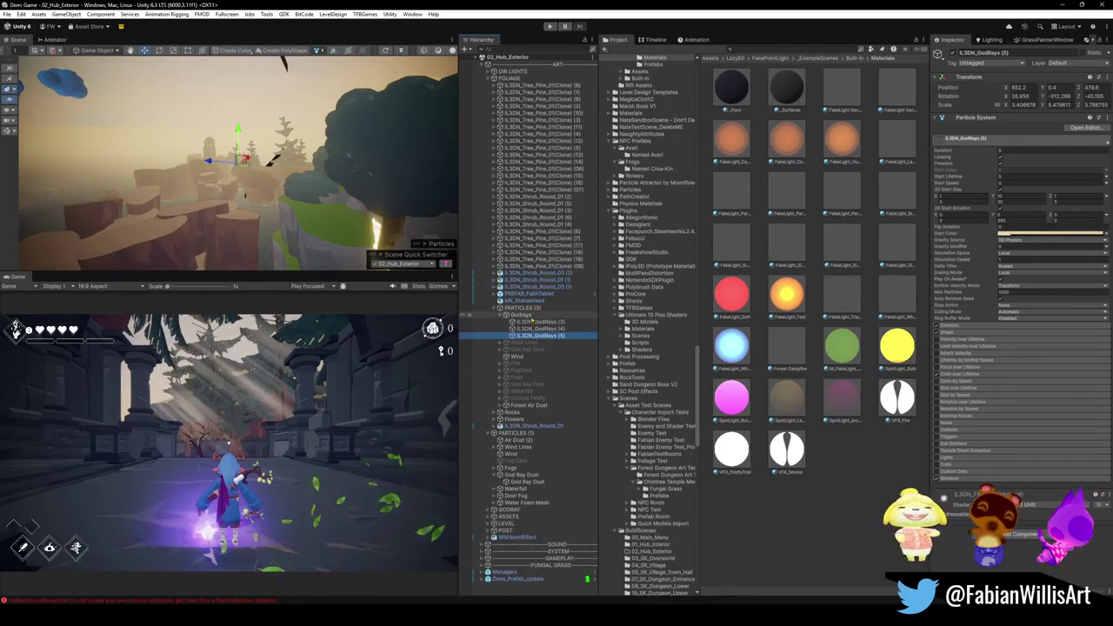
Select the parent Godrays group and open the scene list
left_click(526, 314)
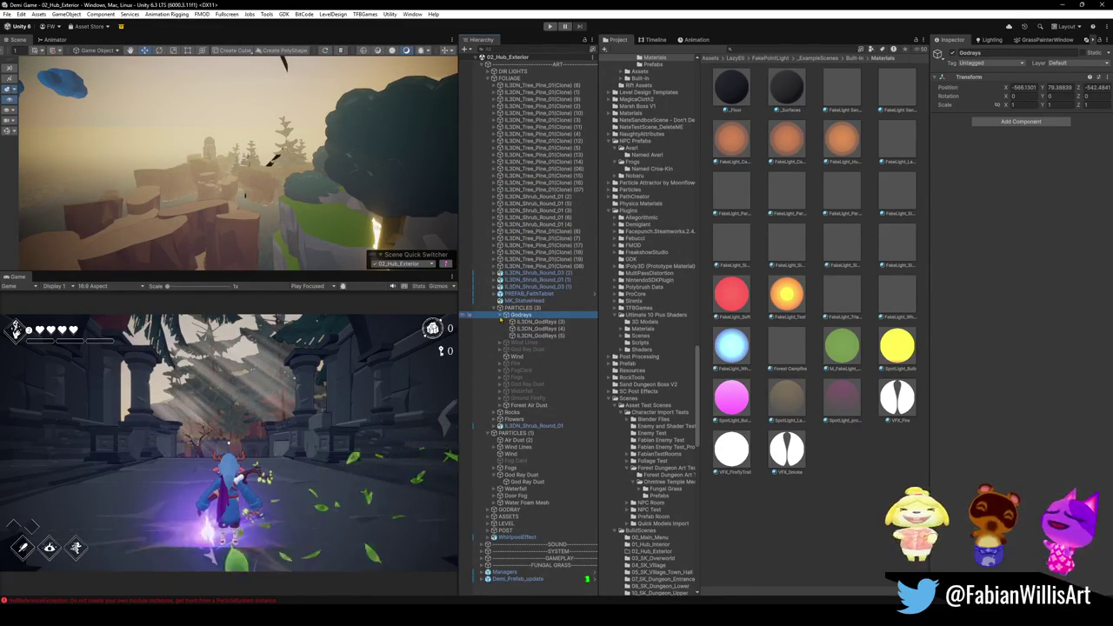
left_click(500, 314)
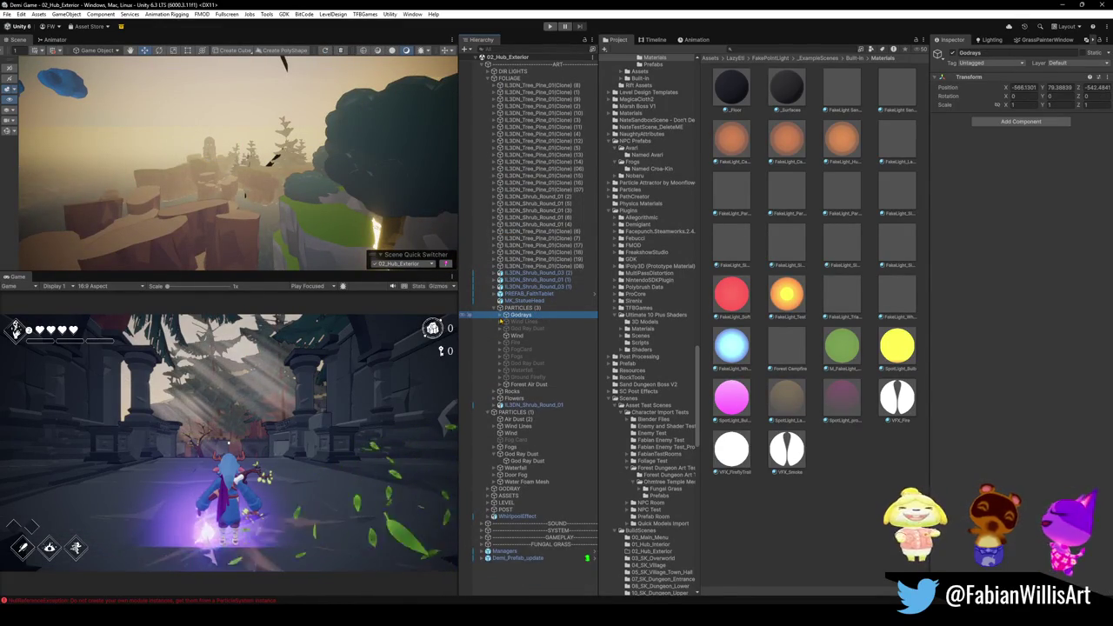
left_click(540, 321)
left_click(538, 315)
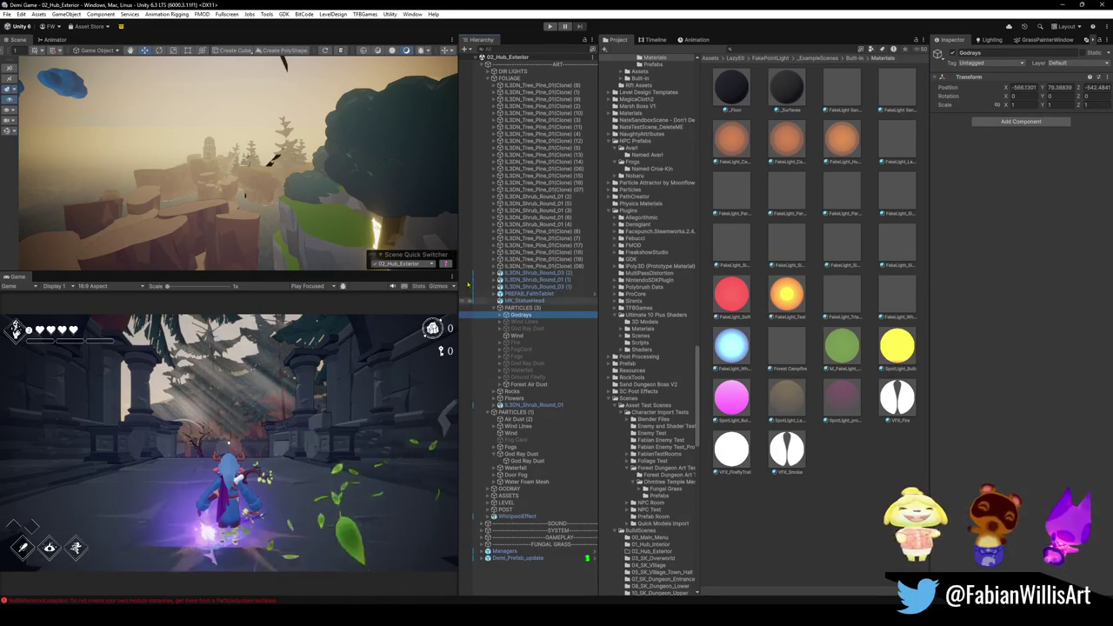
left_click(406, 264)
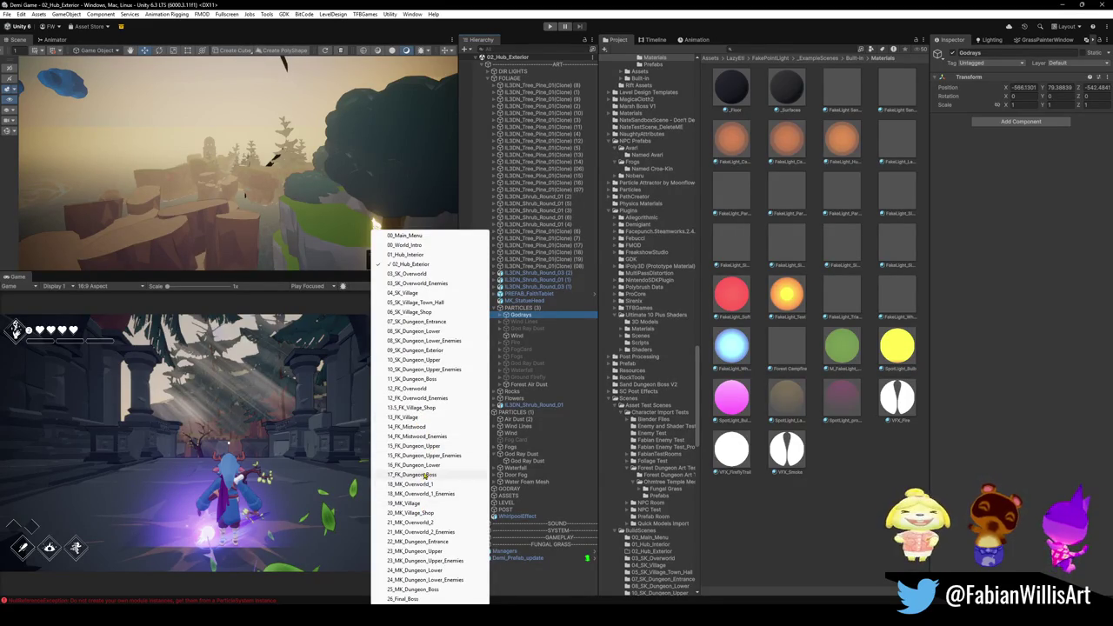
Switch to 14_FK_Mistwood, expand the Godrays group's three children, and frame GodRays (3)
left_click(425, 429)
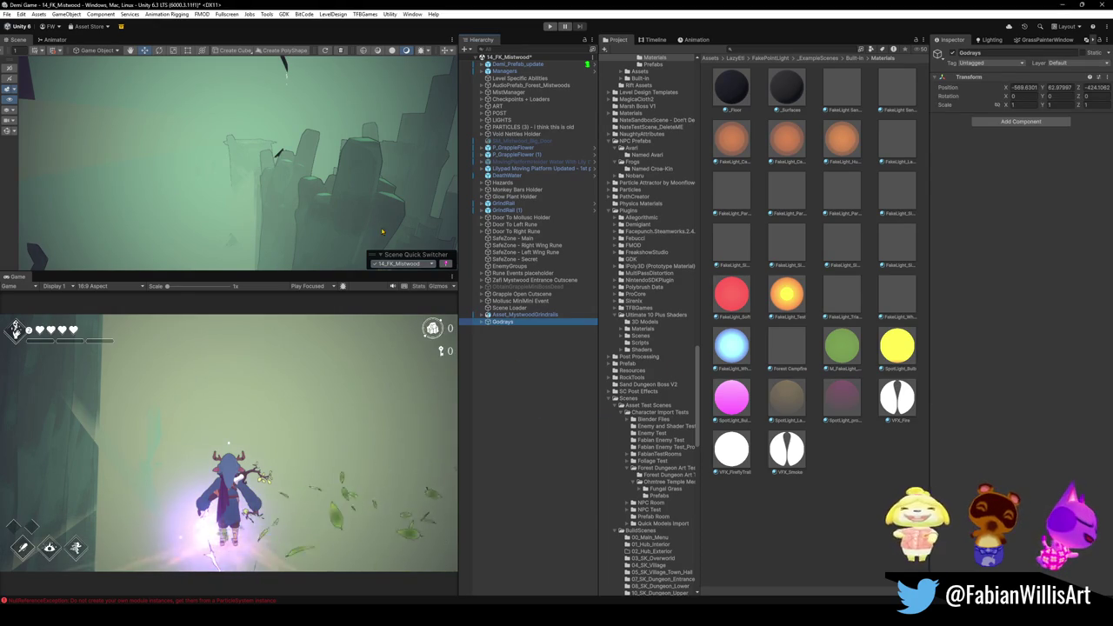
left_click(482, 321)
mouse_move(400, 200)
left_mouse_down()
mouse_move(522, 329)
mouse_move(363, 130)
mouse_move(129, 42)
mouse_move(217, 87)
mouse_move(427, 139)
mouse_move(354, 136)
mouse_move(392, 137)
mouse_move(282, 195)
mouse_move(329, 149)
mouse_move(357, 154)
mouse_move(299, 160)
mouse_move(342, 203)
left_mouse_up()
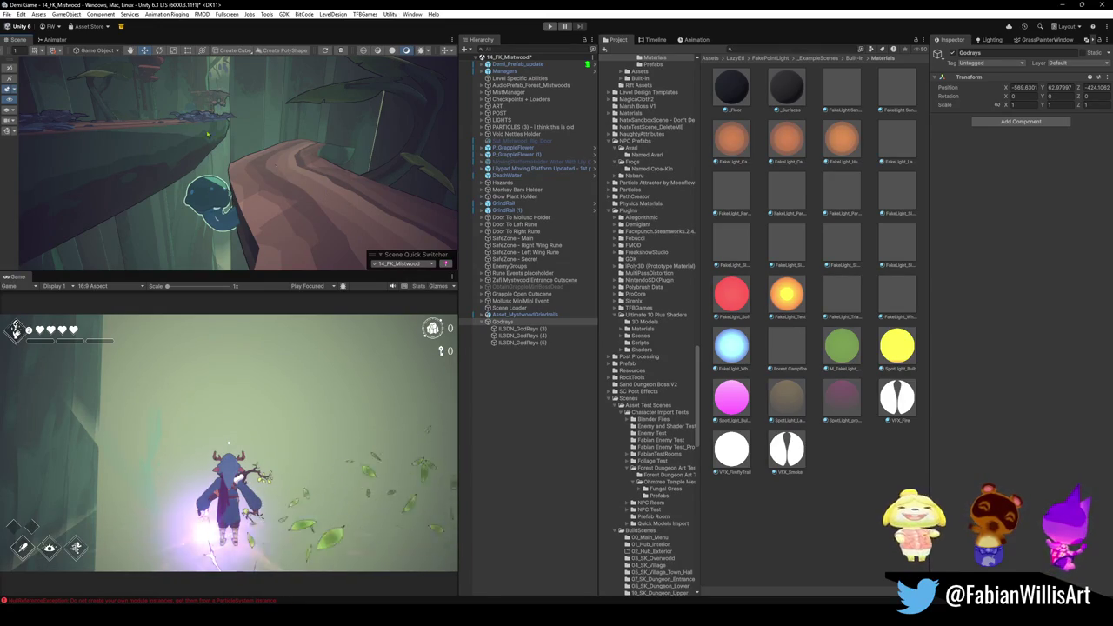
double_click(522, 329)
Bring GodRays (3) to the view centre and raise it higher in the forest
left_click_drag(315, 170, 380, 155)
key("ctrl+alt+f")
left_click_drag(243, 172, 286, 192)
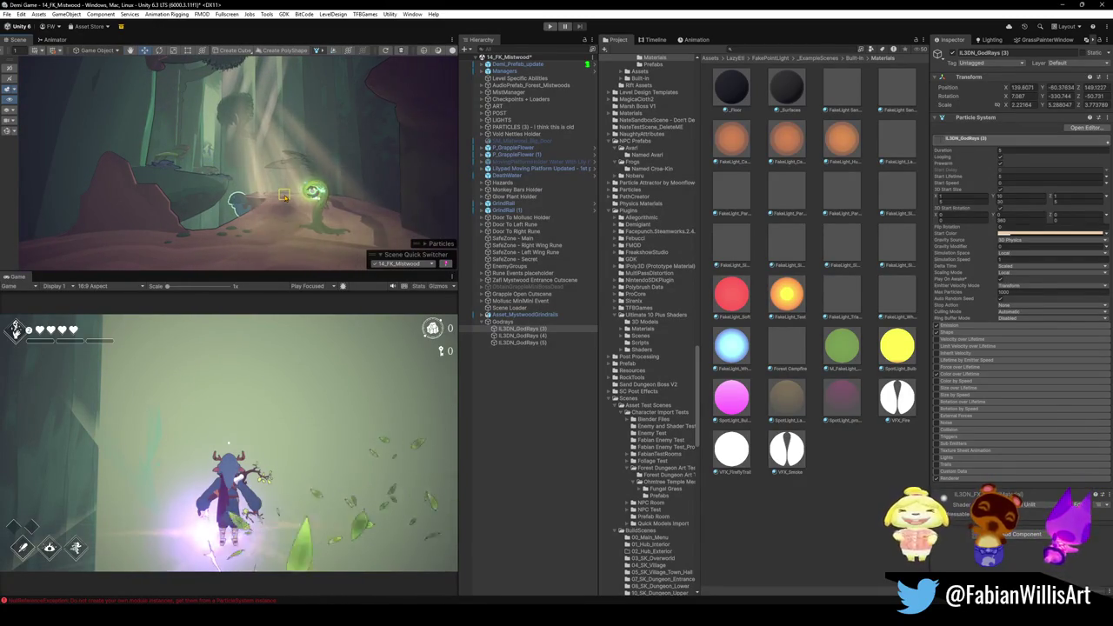
key("e")
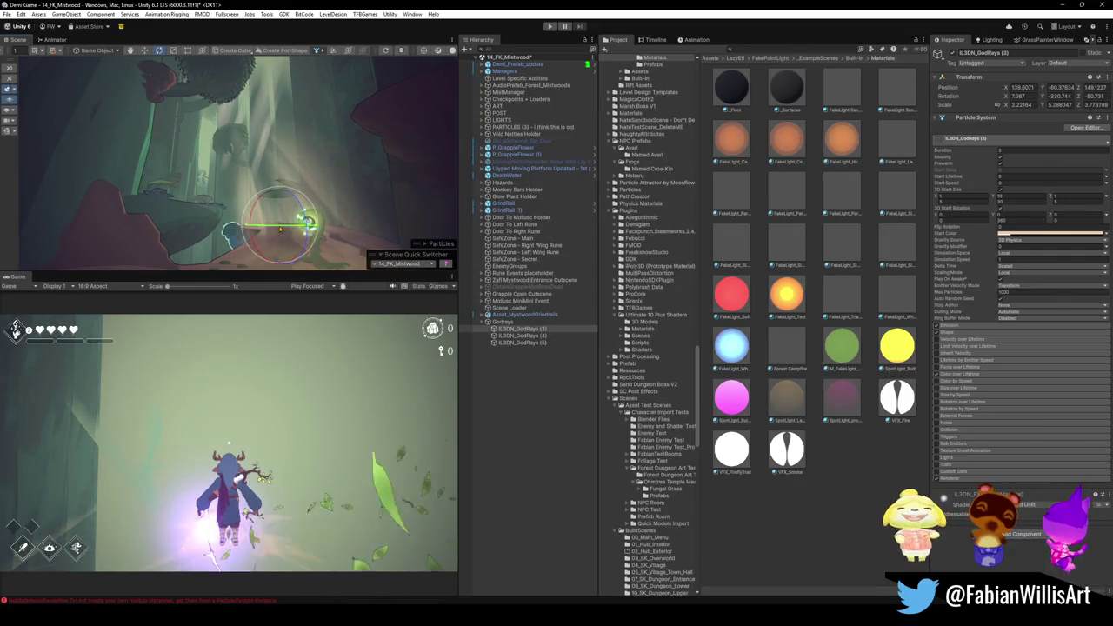
left_click(530, 331)
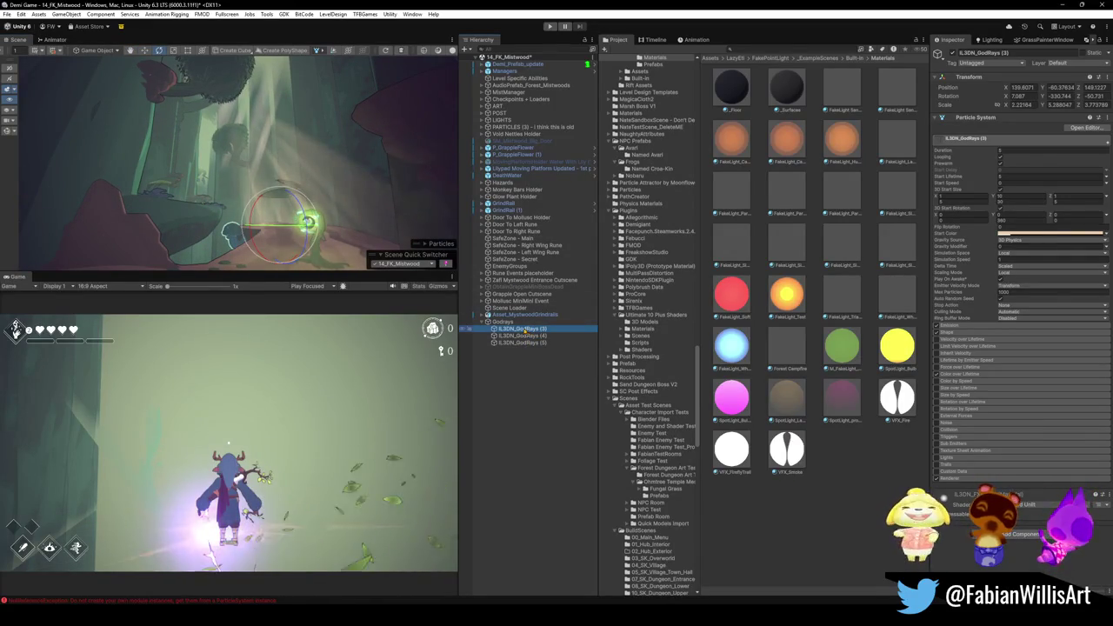
key("w")
mouse_move(279, 189)
left_mouse_down()
mouse_move(286, 120)
mouse_move(252, 156)
left_mouse_up()
Spin and tilt GodRays (3), then shift it sideways to X 149
key("e")
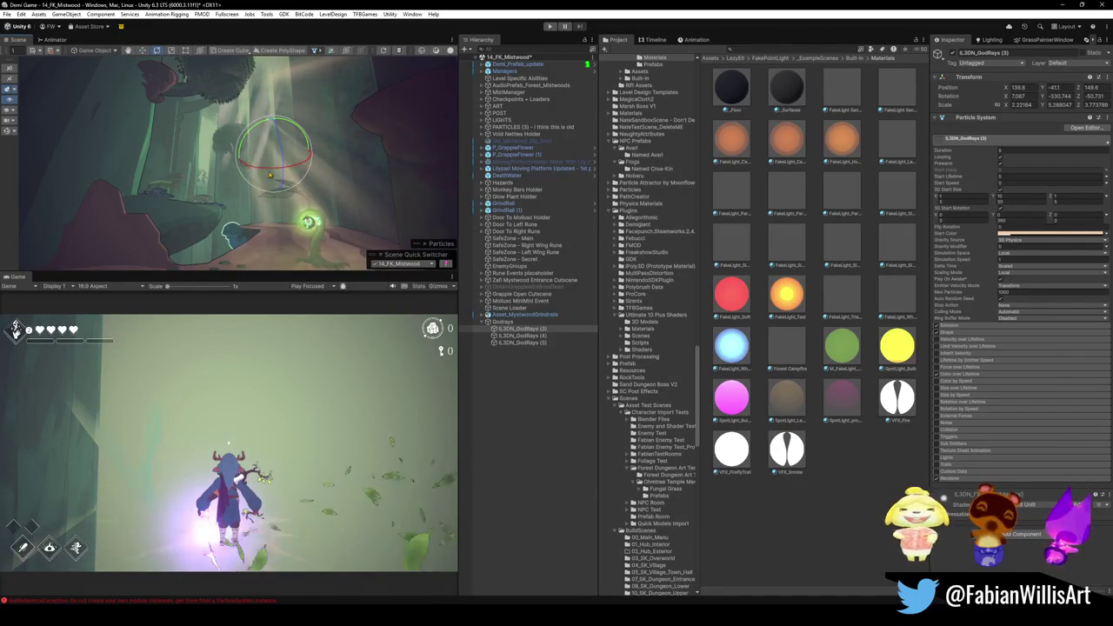
mouse_move(306, 154)
left_mouse_down()
mouse_move(325, 163)
mouse_move(174, 176)
mouse_move(165, 186)
left_mouse_up()
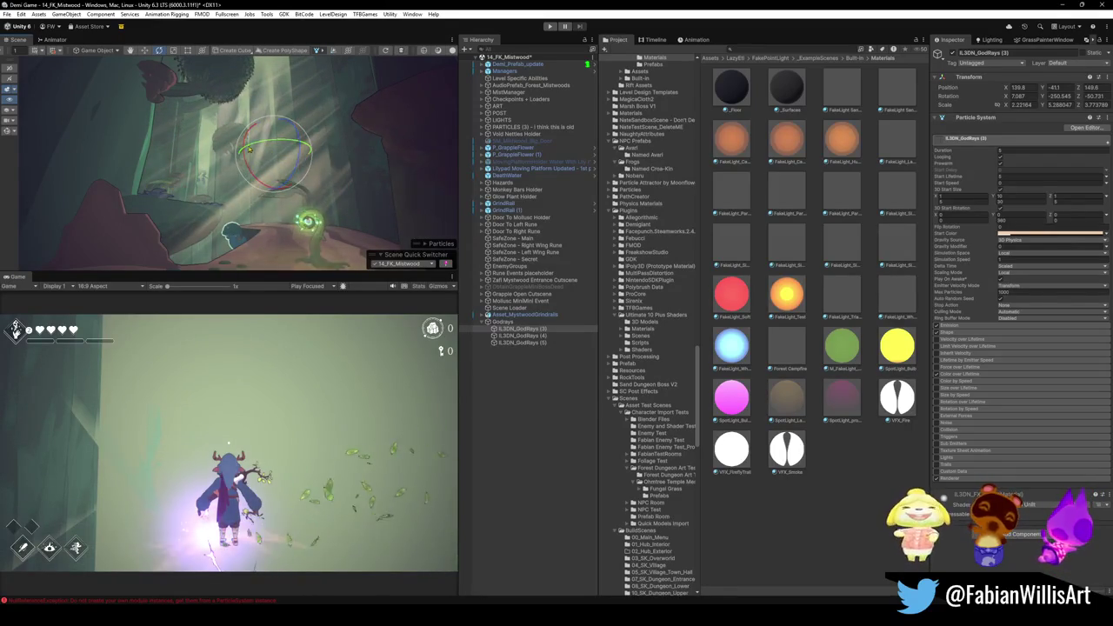
left_click_drag(253, 171, 277, 203)
key("w")
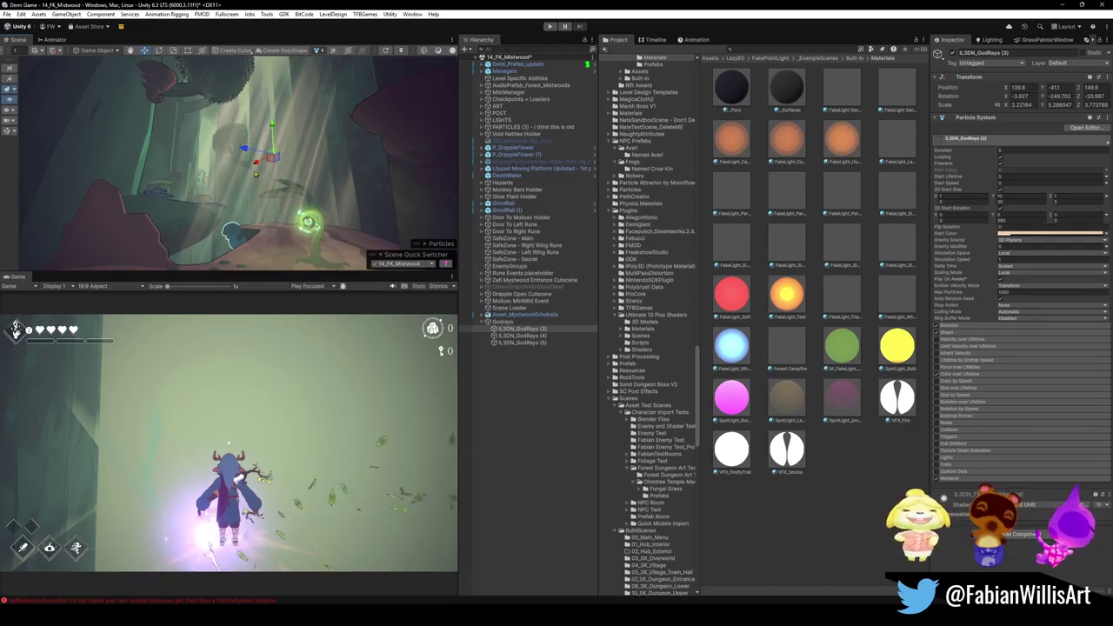
mouse_move(258, 163)
left_mouse_down()
mouse_move(245, 171)
mouse_move(297, 82)
mouse_move(290, 101)
left_mouse_up()
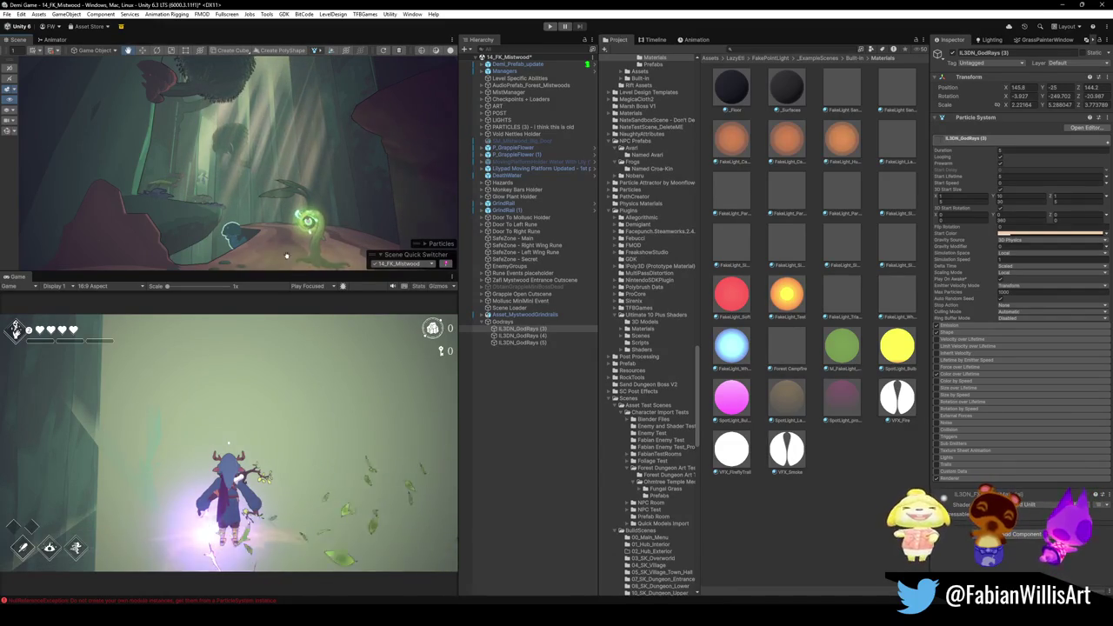
scroll(361, 204, "up", 5)
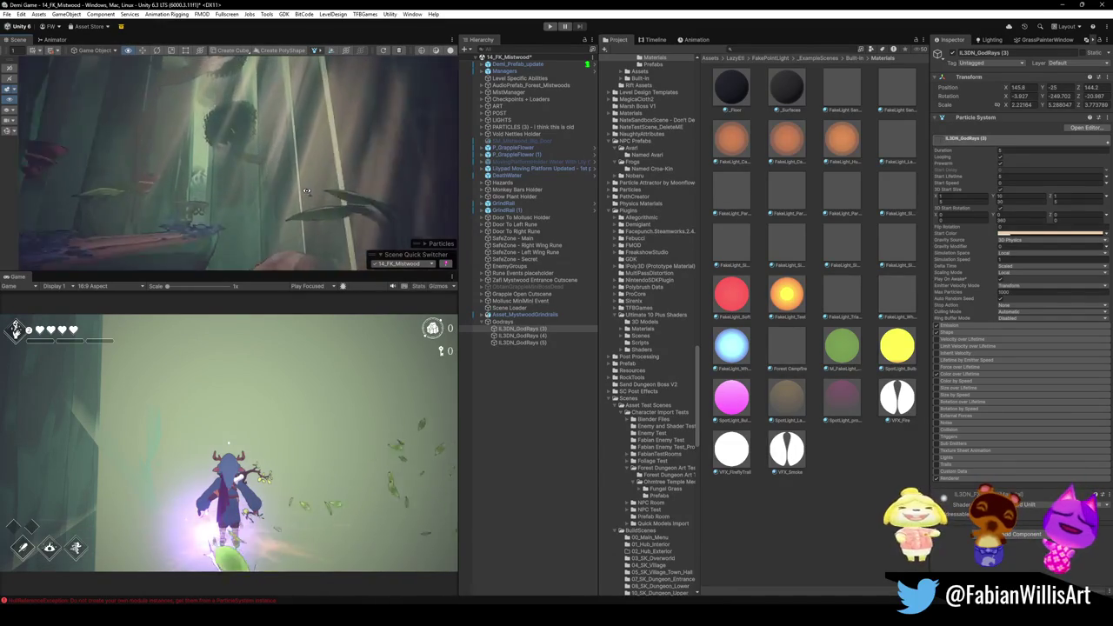
scroll(361, 204, "up", 5)
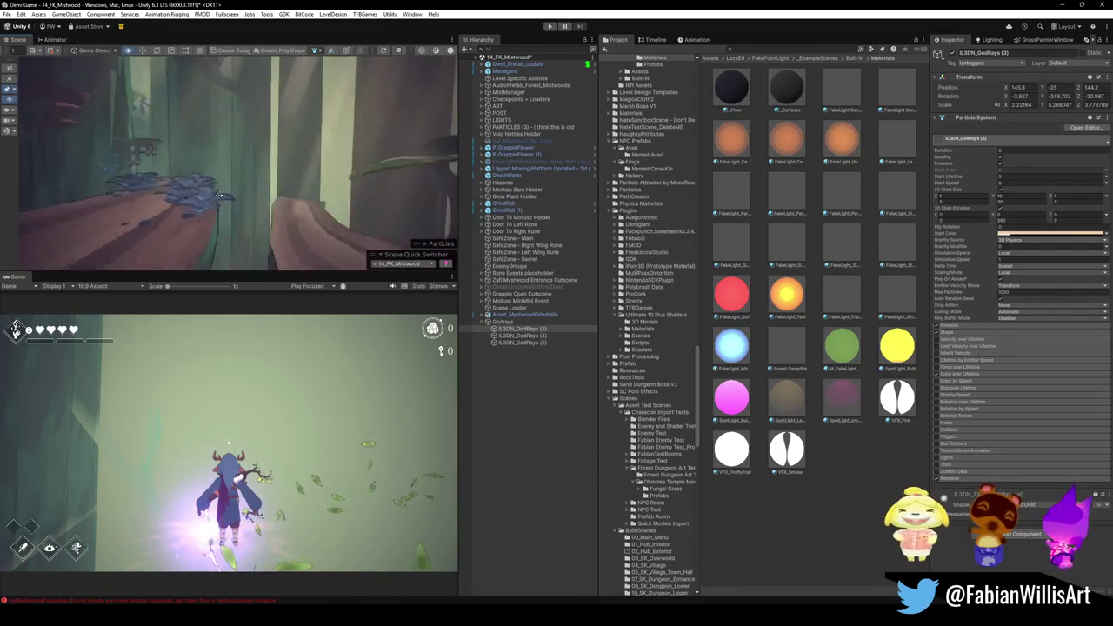
scroll(188, 198, "up", 5)
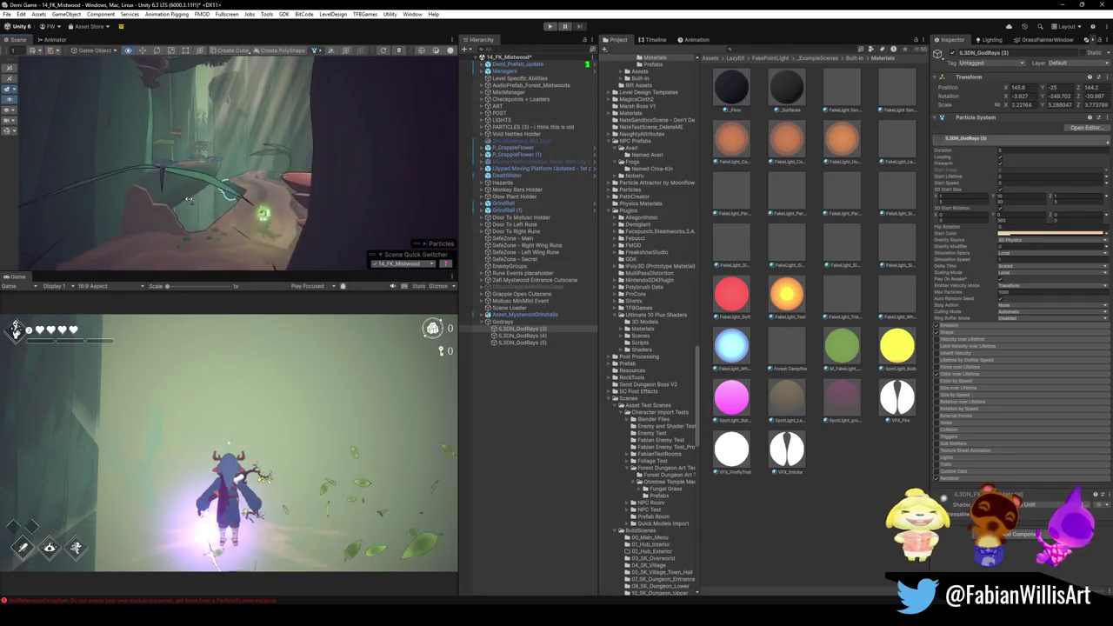
scroll(188, 198, "up", 5)
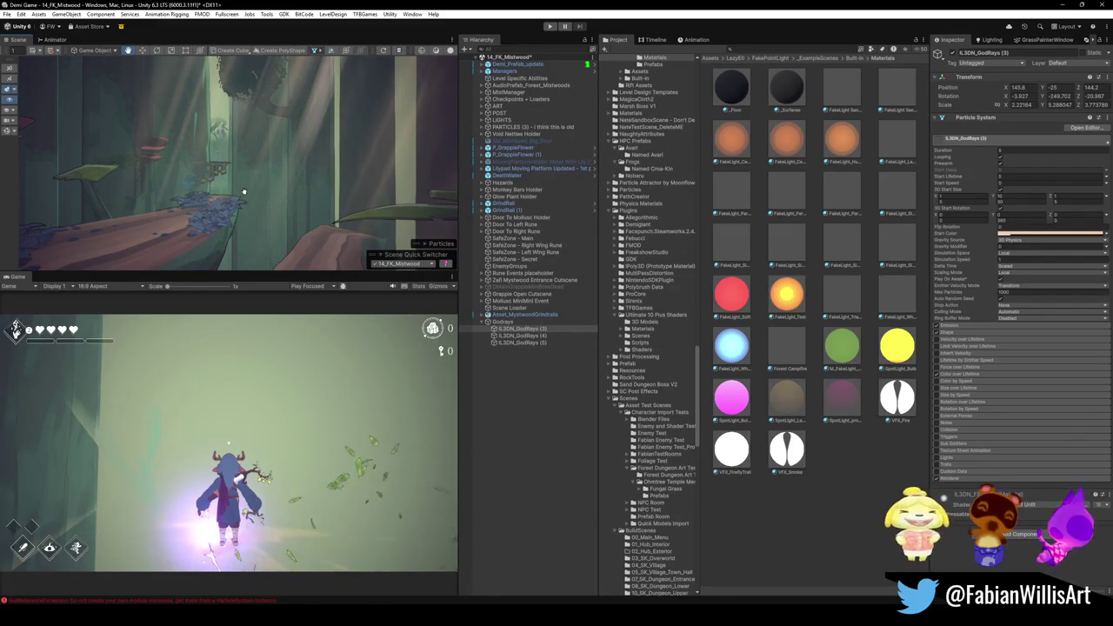
Select both GodRays (5) and GodRays (4) near the forest ledge
mouse_move(252, 151)
left_mouse_down()
mouse_move(275, 188)
mouse_move(274, 229)
left_mouse_up()
left_click(519, 343)
left_click(532, 336, "ctrl")
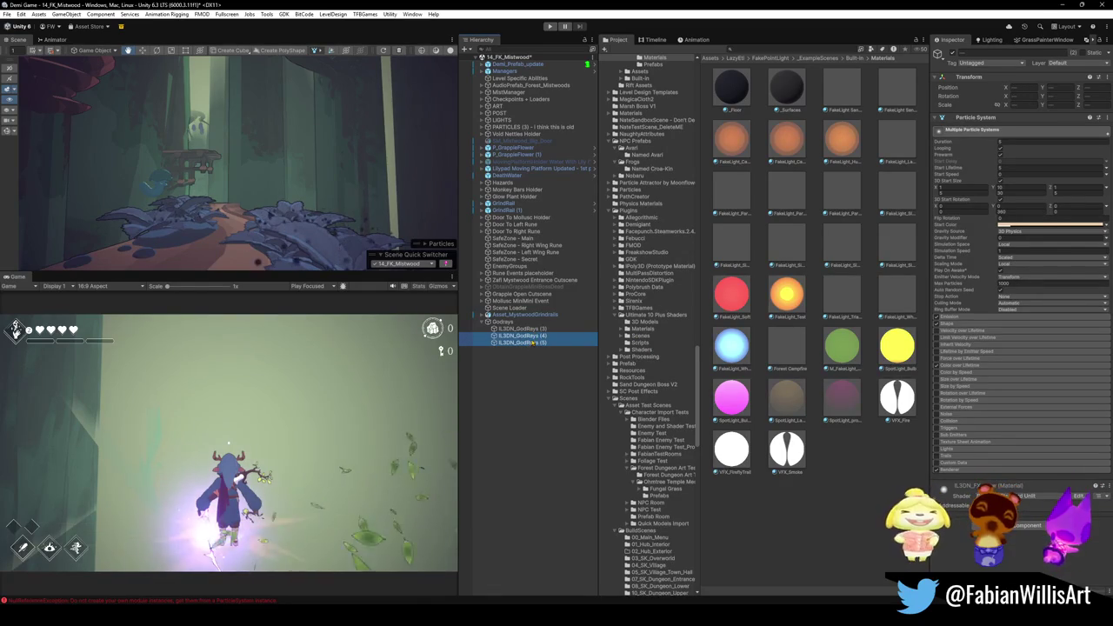
Delete the extra GodRays (4) and (5) and frame GodRays (3)
key("Delete")
left_click(520, 329)
key("f")
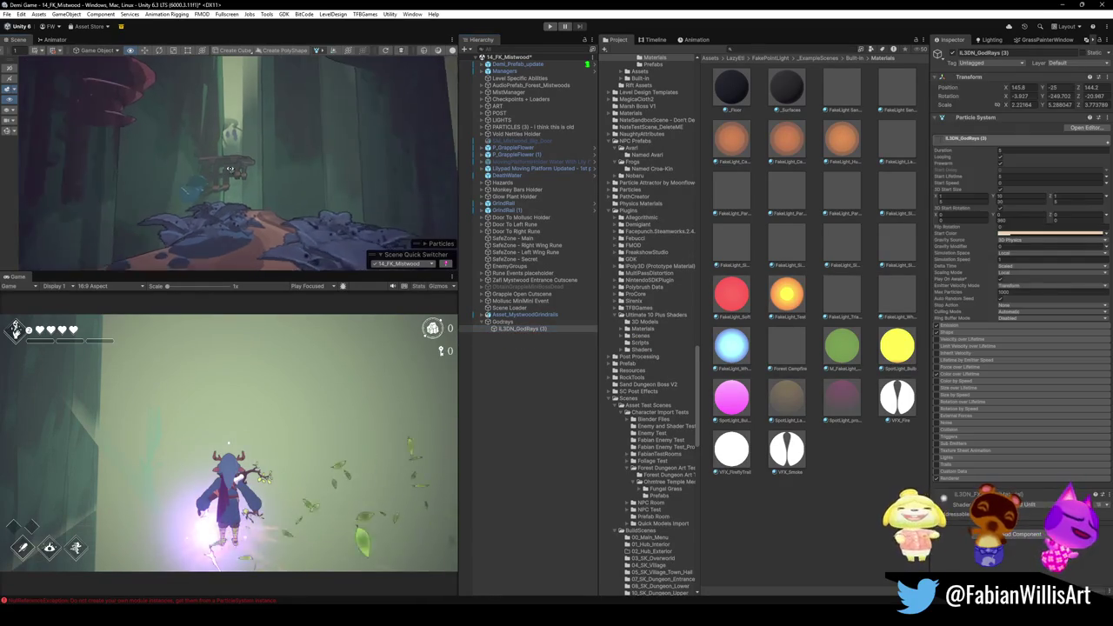
left_click_drag(231, 167, 244, 158)
Duplicate GodRays (3), place the copy at Y -4.8, then select an old Dng2 god-ray object
key("ctrl+d")
key("ctrl+alt+f")
mouse_move(294, 193)
left_mouse_down()
mouse_move(276, 196)
mouse_move(301, 176)
mouse_move(306, 209)
mouse_move(234, 210)
mouse_move(242, 201)
mouse_move(261, 231)
mouse_move(234, 210)
mouse_move(216, 220)
left_mouse_up()
mouse_move(206, 212)
left_mouse_down()
mouse_move(249, 211)
mouse_move(274, 194)
mouse_move(265, 167)
mouse_move(285, 4)
left_mouse_up()
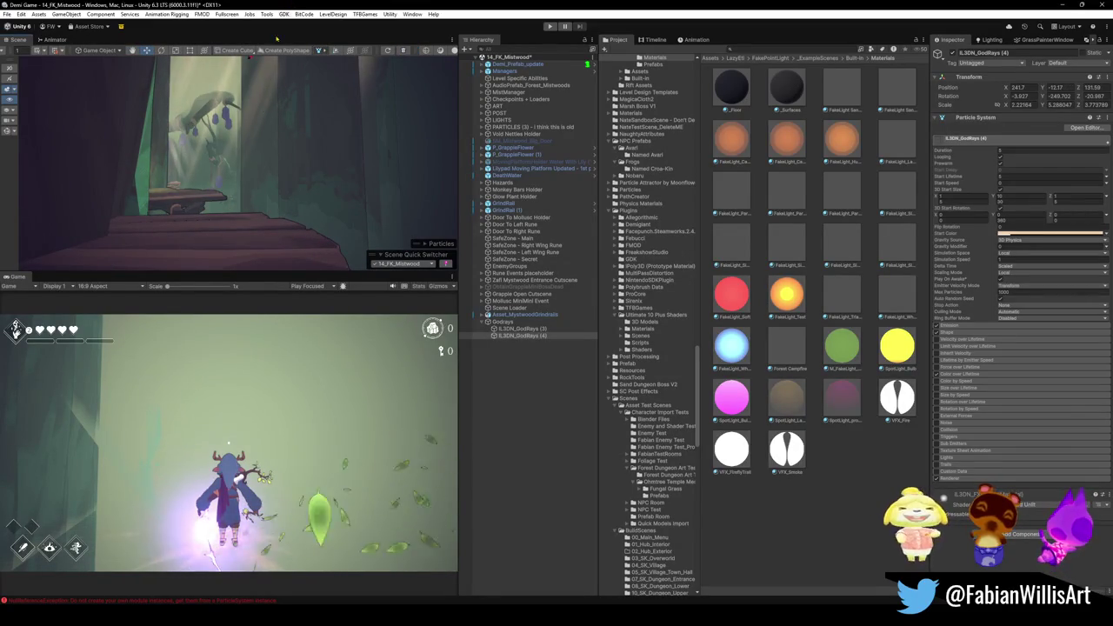
key("f")
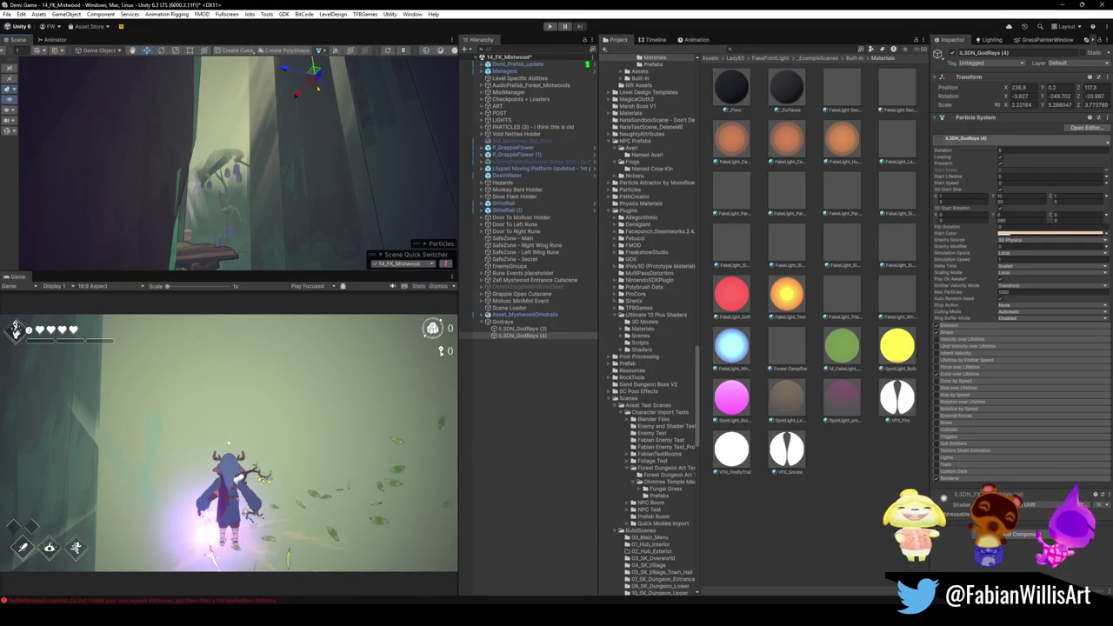
mouse_move(310, 96)
left_mouse_down()
mouse_move(311, 85)
mouse_move(313, 111)
left_mouse_up()
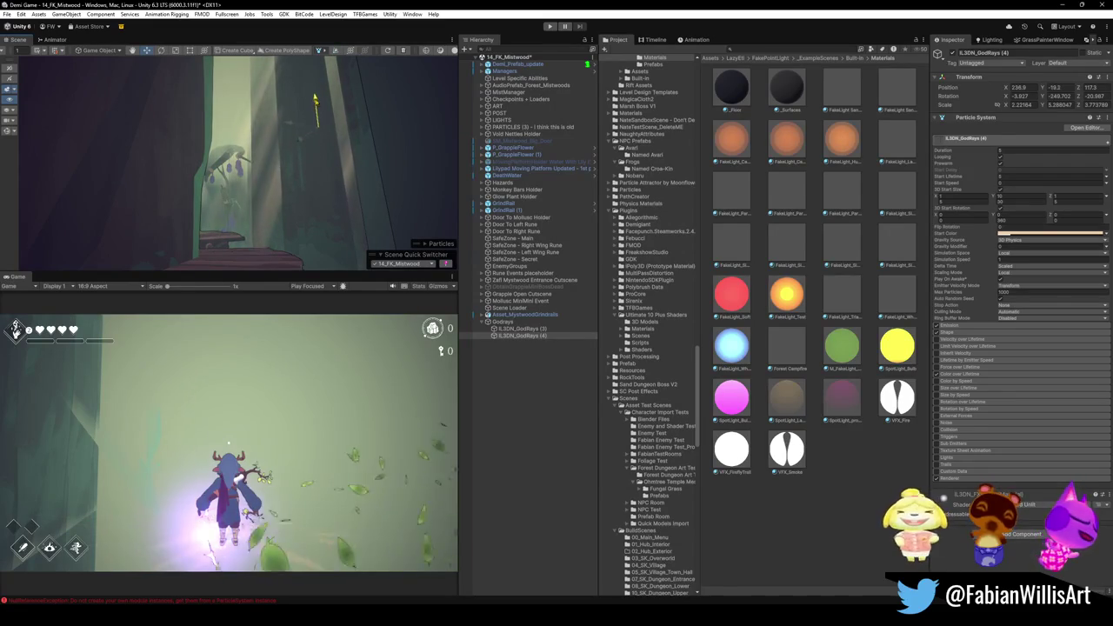
mouse_move(334, 126)
left_mouse_down()
mouse_move(341, 153)
mouse_move(286, 168)
mouse_move(332, 203)
mouse_move(325, 189)
left_mouse_up()
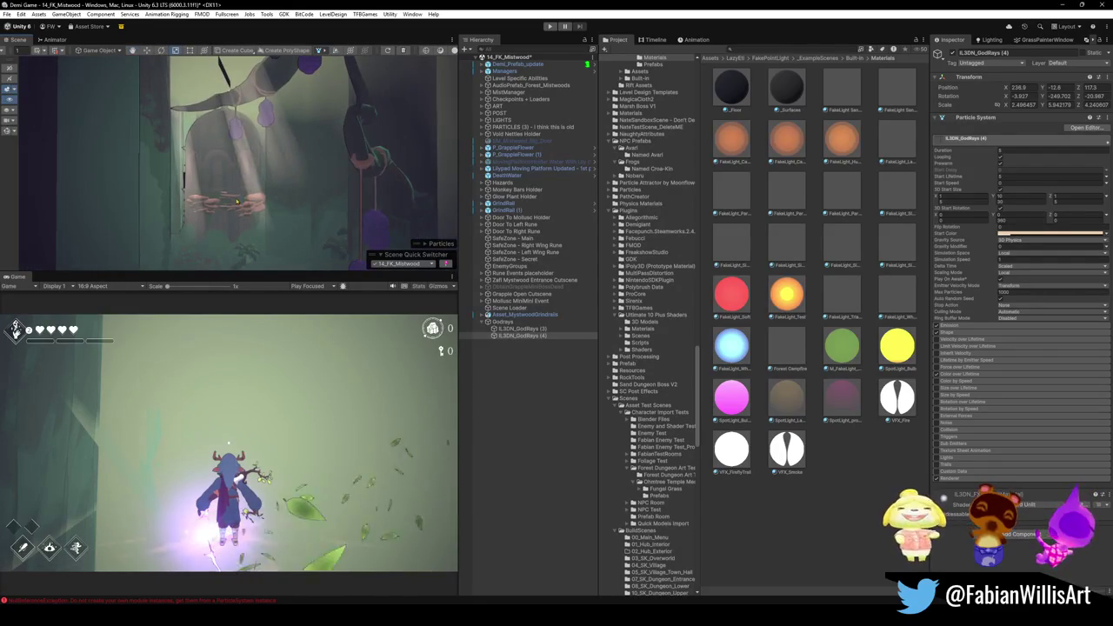
left_click(252, 199)
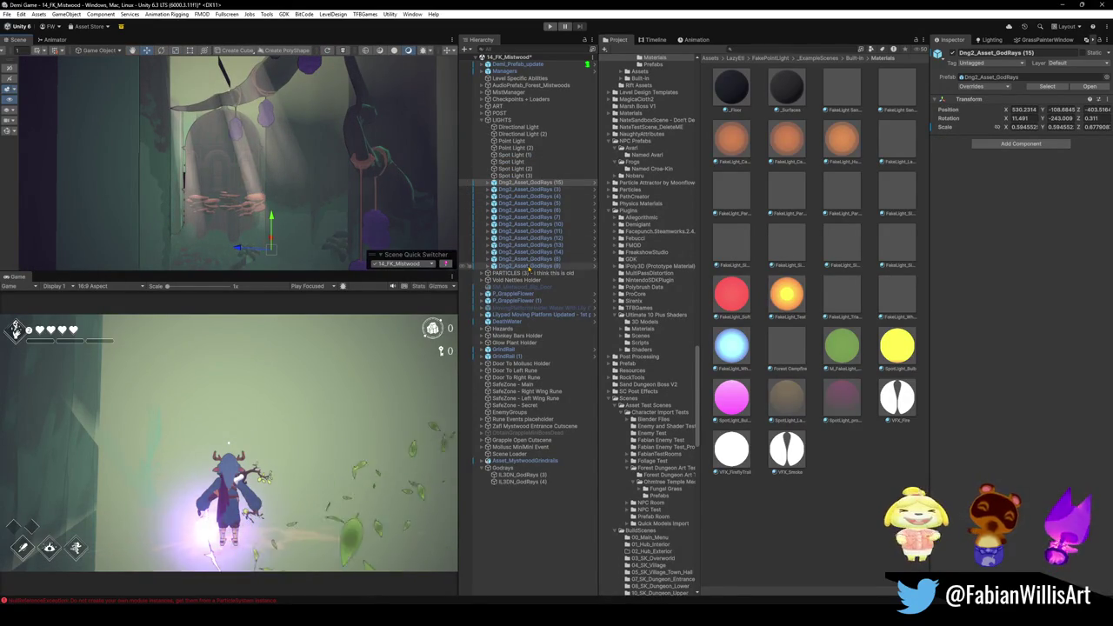
Deactivate the old Dng2 god-ray objects and select IL3DN_GodRays (4) by the mushroom tower
left_click(529, 268, "shift")
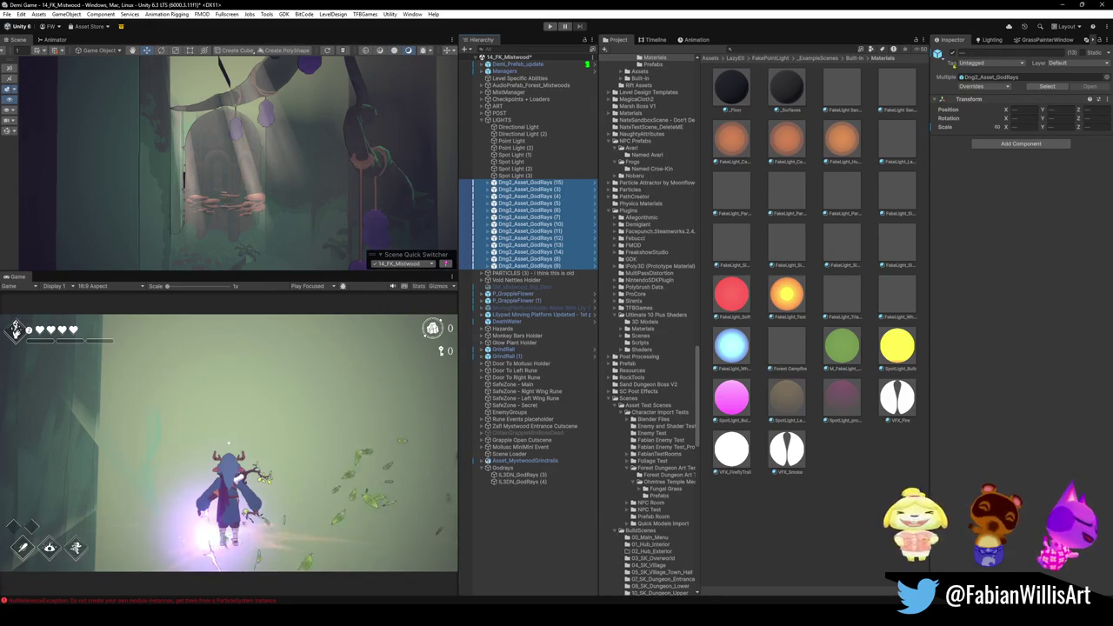
left_click(952, 53)
left_click(522, 481)
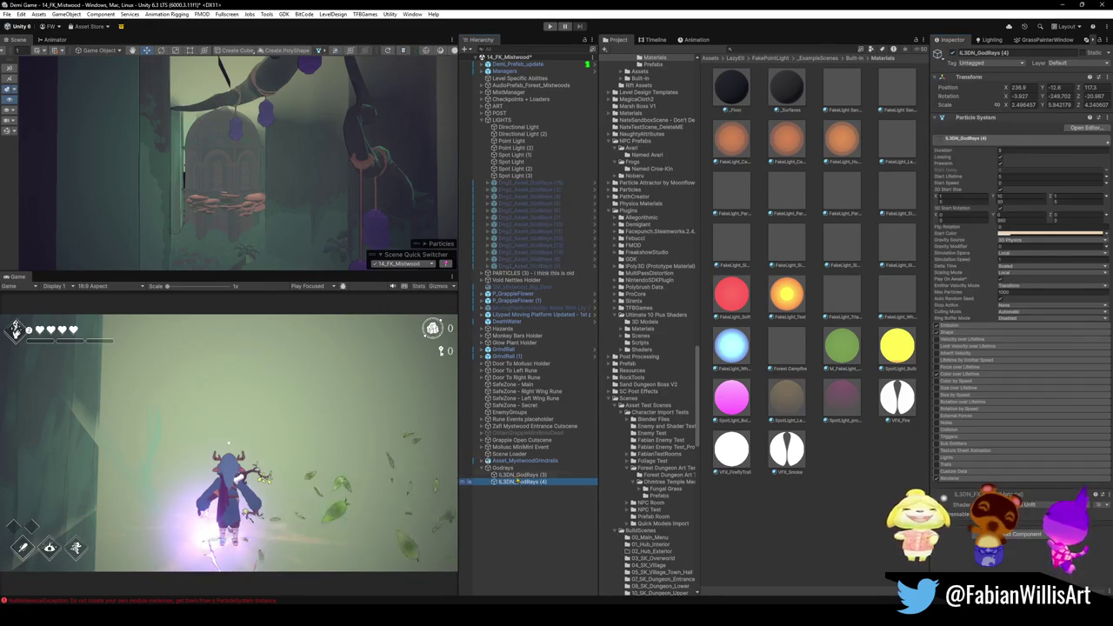
left_click_drag(330, 225, 307, 267)
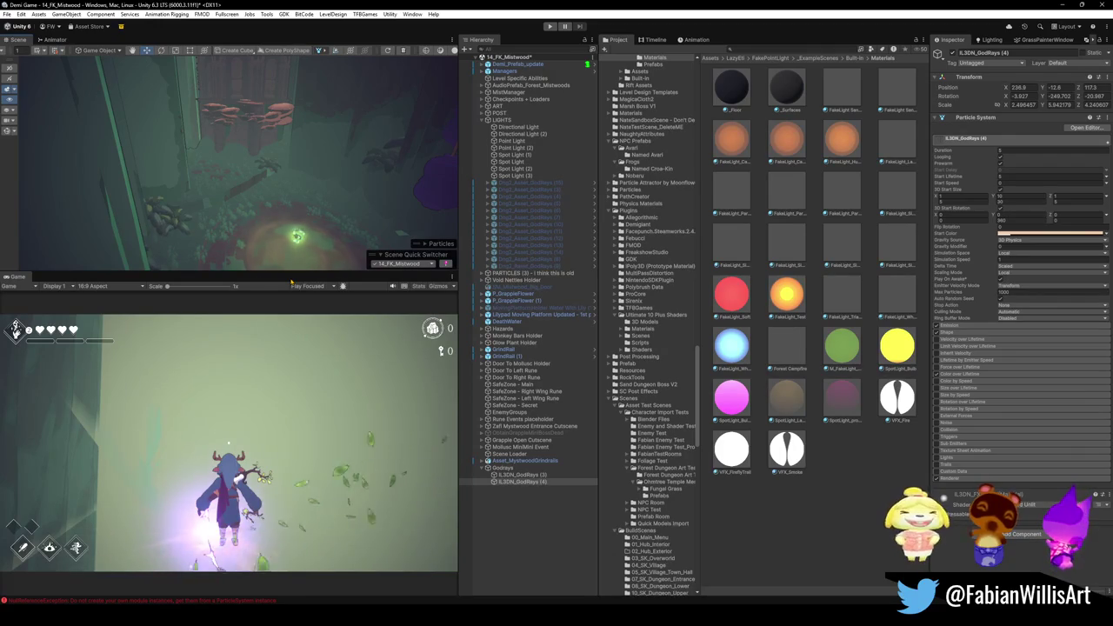
mouse_move(348, 139)
left_mouse_down()
mouse_move(355, 126)
mouse_move(365, 148)
left_mouse_up()
left_click(514, 482)
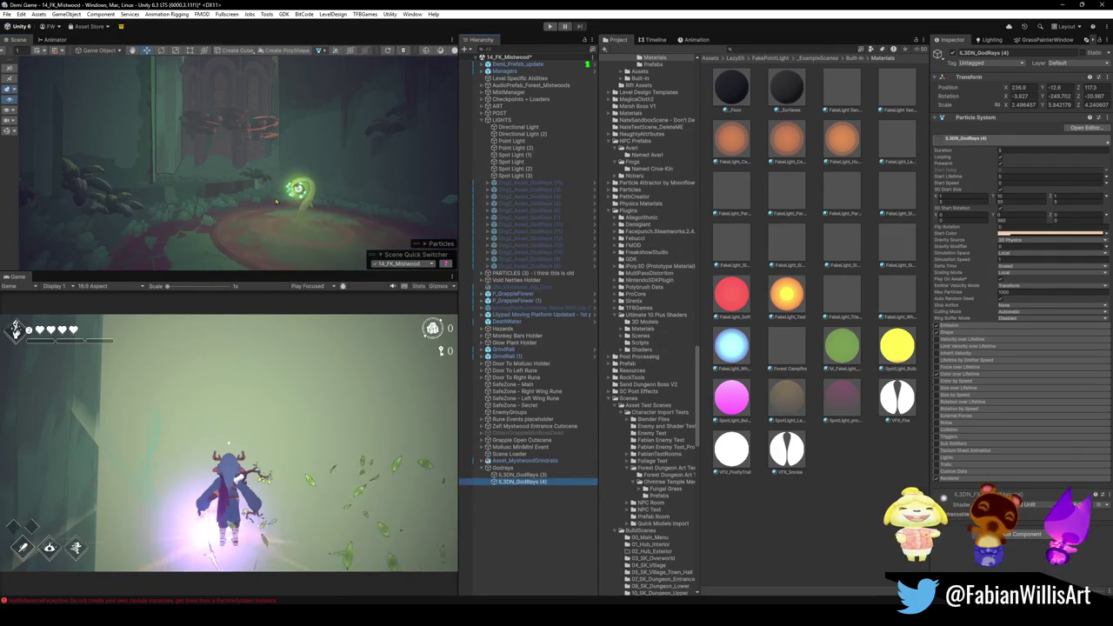
mouse_move(261, 156)
left_mouse_down()
mouse_move(249, 150)
mouse_move(235, 231)
left_mouse_up()
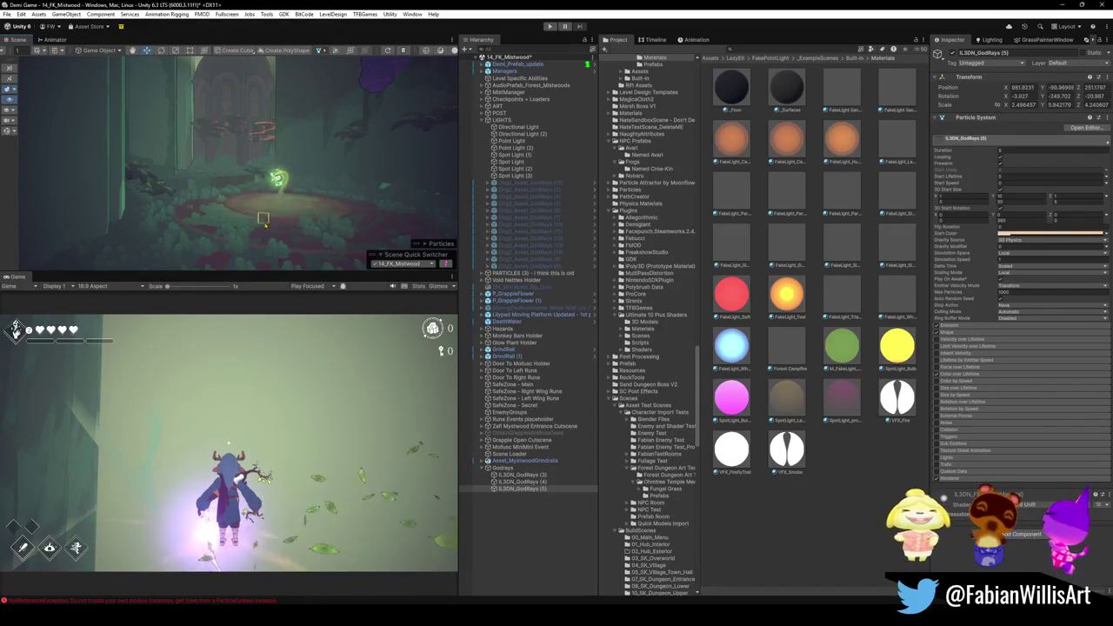
Move and enlarge the IL3DN_GodRays (4) copy beside the mushroom tower and arch
mouse_move(262, 202)
left_mouse_down()
mouse_move(252, 184)
mouse_move(233, 193)
mouse_move(252, 77)
left_mouse_up()
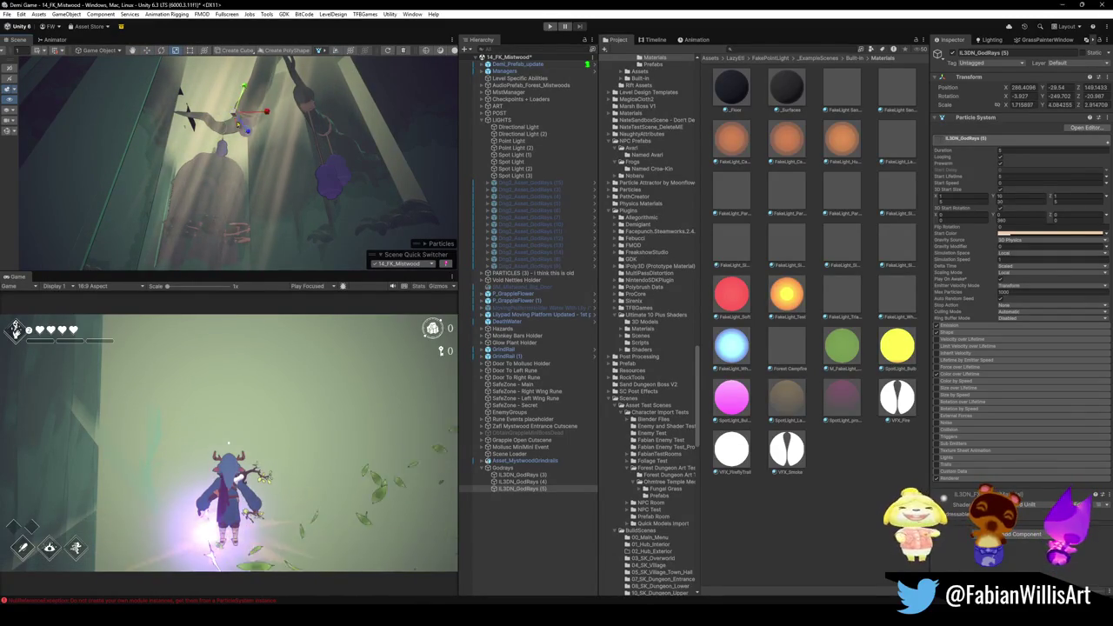
mouse_move(247, 126)
left_mouse_down()
mouse_move(267, 185)
mouse_move(212, 183)
mouse_move(230, 148)
left_mouse_up()
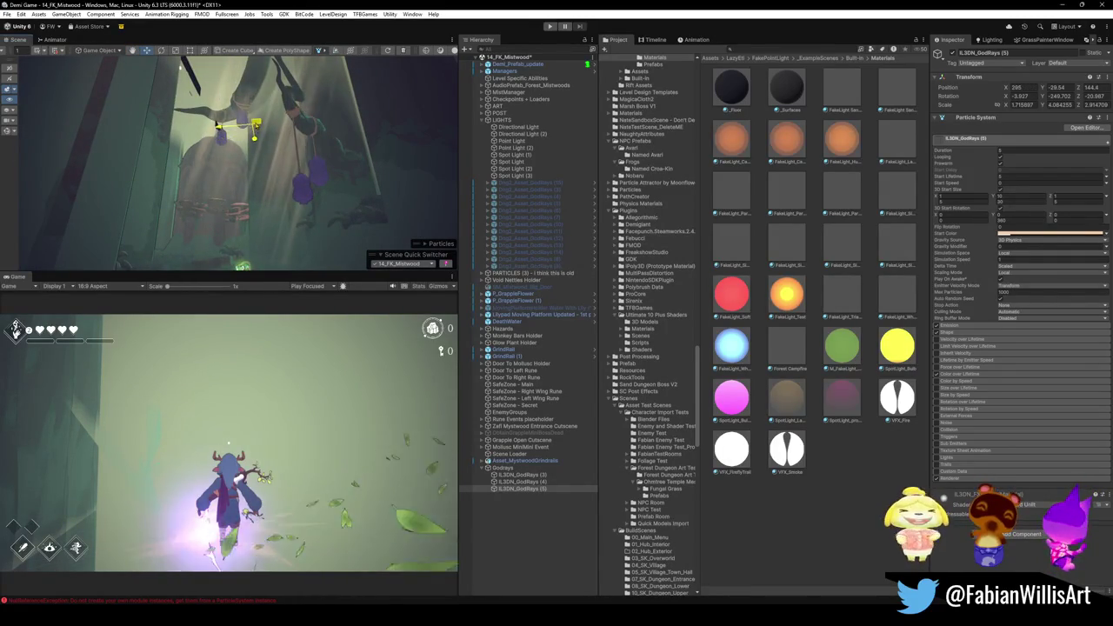
mouse_move(261, 133)
left_mouse_down()
mouse_move(297, 168)
mouse_move(286, 153)
left_mouse_up()
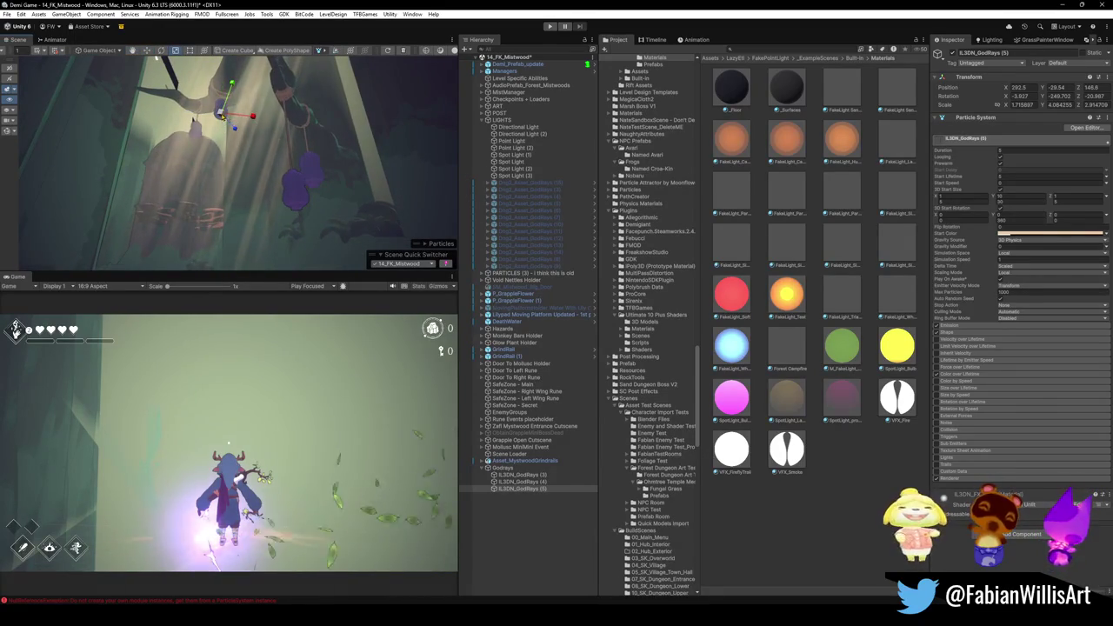
left_click_drag(260, 116, 264, 122)
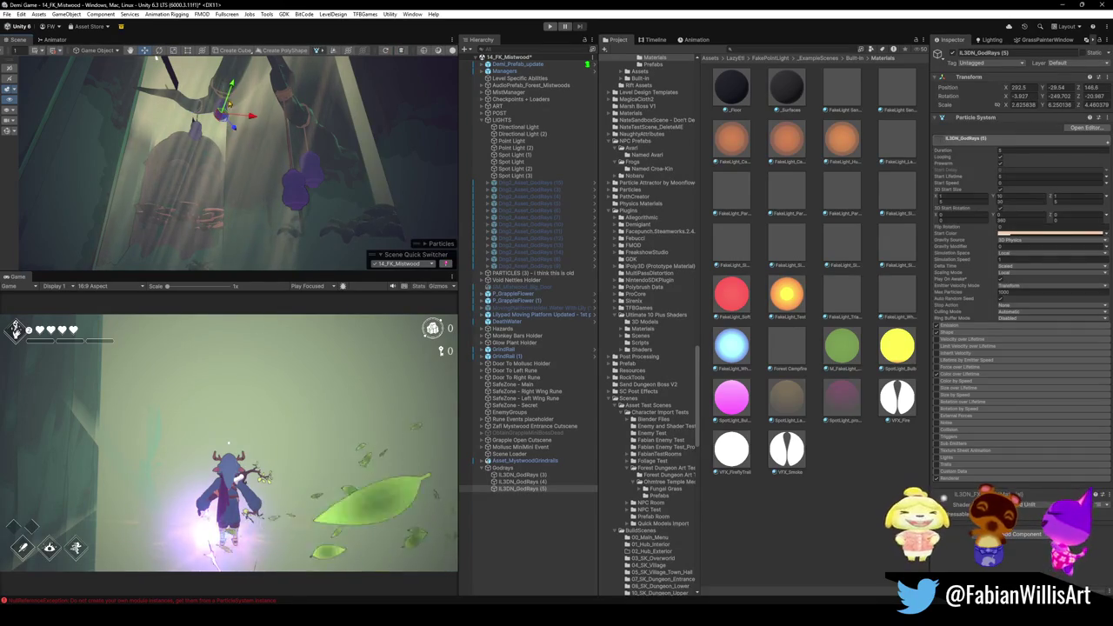
left_click_drag(251, 79, 255, 99)
mouse_move(269, 184)
left_mouse_down()
mouse_move(255, 222)
mouse_move(435, 223)
mouse_move(269, 189)
mouse_move(292, 88)
left_mouse_up()
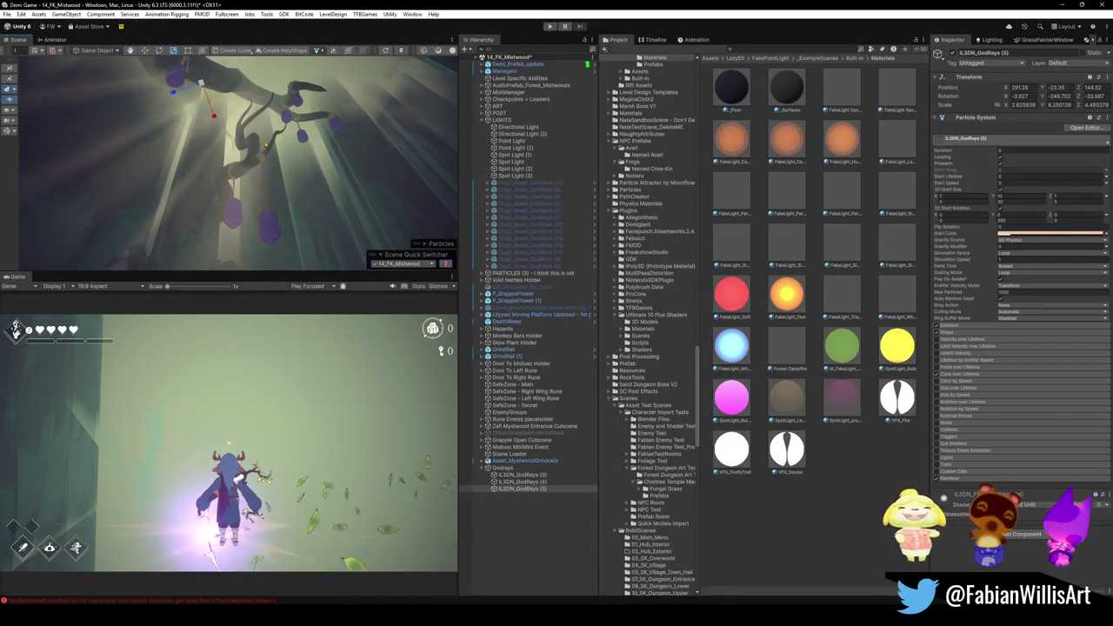
mouse_move(184, 96)
left_mouse_down()
mouse_move(214, 121)
mouse_move(251, 205)
mouse_move(243, 88)
mouse_move(191, 76)
mouse_move(208, 73)
mouse_move(329, 146)
mouse_move(345, 127)
mouse_move(304, 87)
mouse_move(268, 77)
mouse_move(342, 196)
mouse_move(142, 185)
mouse_move(218, 186)
mouse_move(317, 92)
mouse_move(392, 135)
left_mouse_up()
Duplicate GodRays (5) into a new copy ready for rotating
key("w")
key("ctrl+d")
key("e")
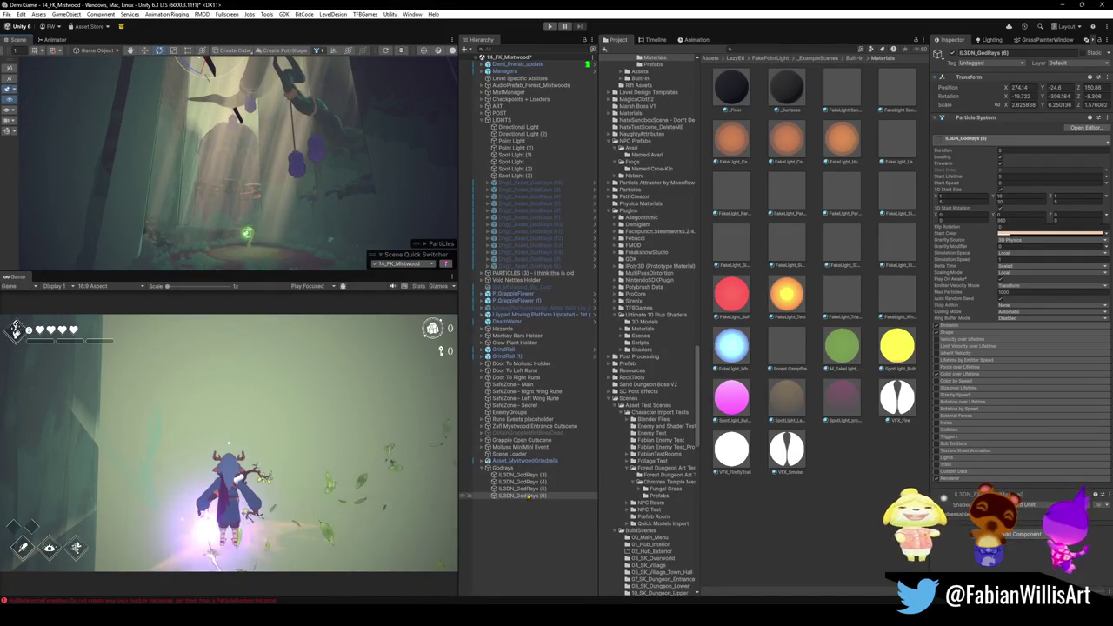
Delete the IL3DN_GodRays (5) copy, select GodRays (6), and survey the forest path
left_click(526, 489)
key("Delete")
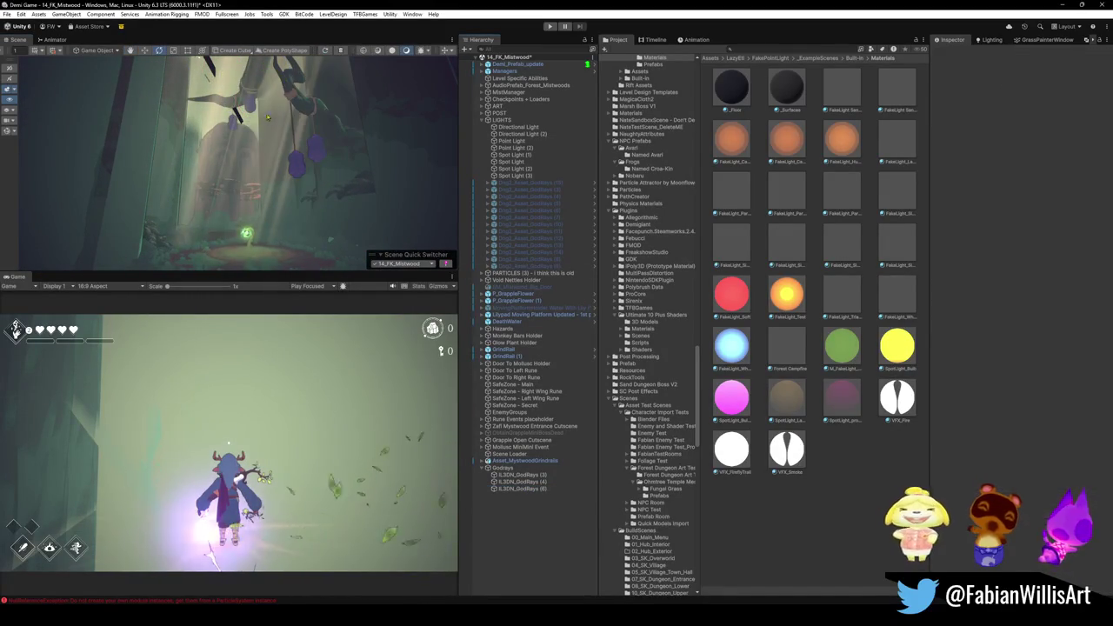
left_click(526, 489)
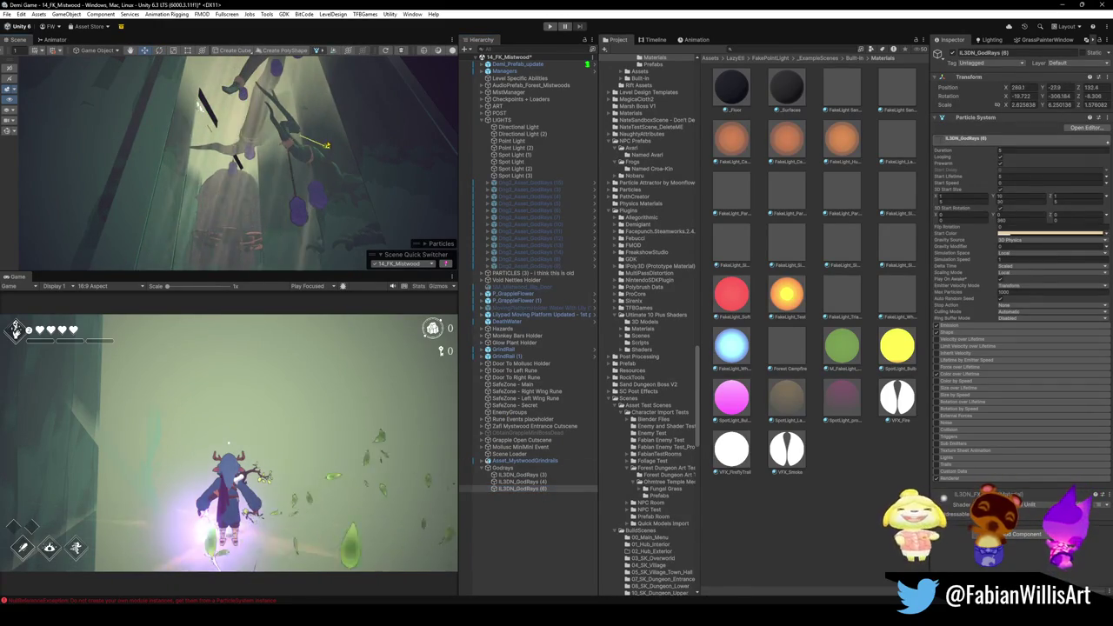
mouse_move(287, 174)
left_mouse_down()
mouse_move(342, 215)
mouse_move(357, 196)
mouse_move(331, 189)
mouse_move(348, 144)
mouse_move(299, 81)
mouse_move(262, 168)
mouse_move(284, 192)
mouse_move(366, 175)
left_mouse_up()
scroll(370, 187, "up", 5)
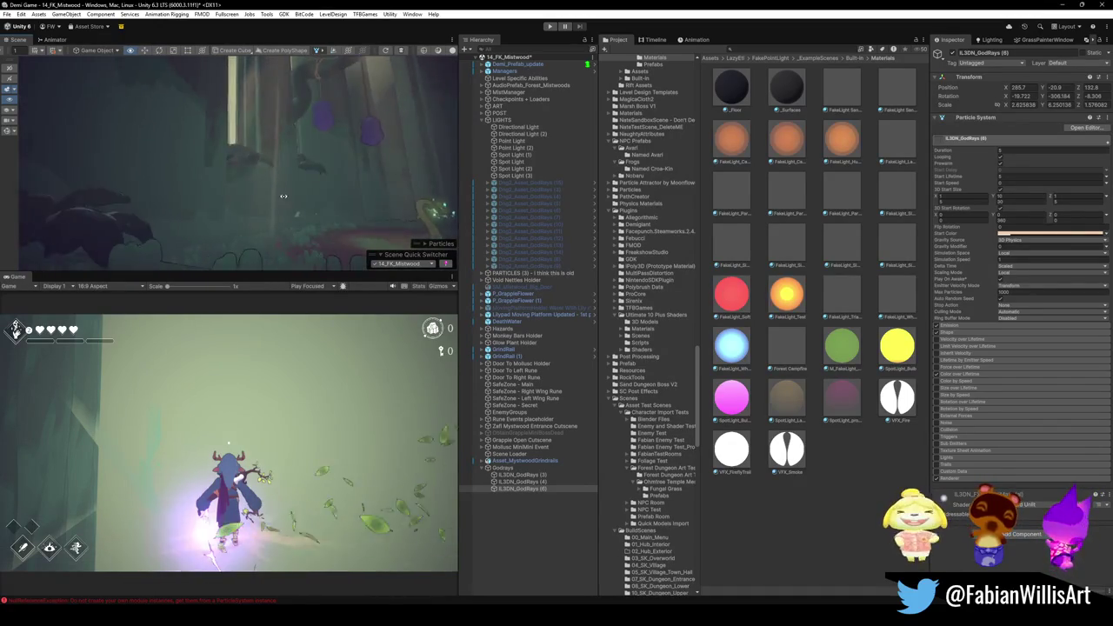
mouse_move(314, 207)
left_mouse_down()
mouse_move(243, 179)
mouse_move(146, 226)
mouse_move(340, 263)
left_mouse_up()
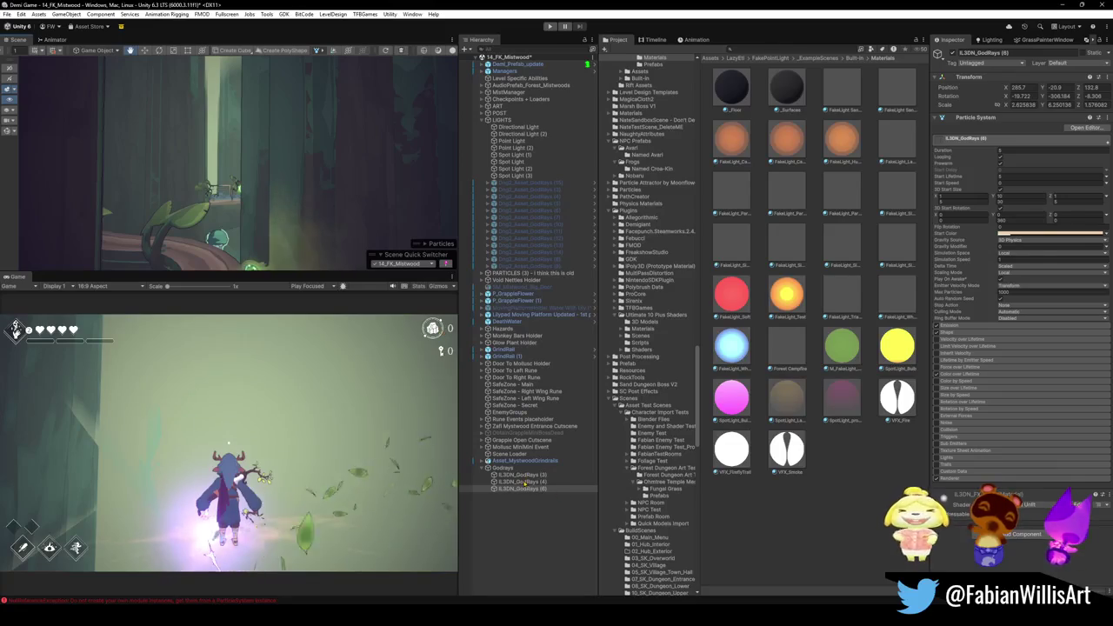
mouse_move(287, 218)
left_mouse_down()
mouse_move(244, 239)
mouse_move(299, 239)
mouse_move(290, 224)
mouse_move(318, 219)
mouse_move(404, 248)
mouse_move(383, 95)
mouse_move(284, 217)
left_mouse_up()
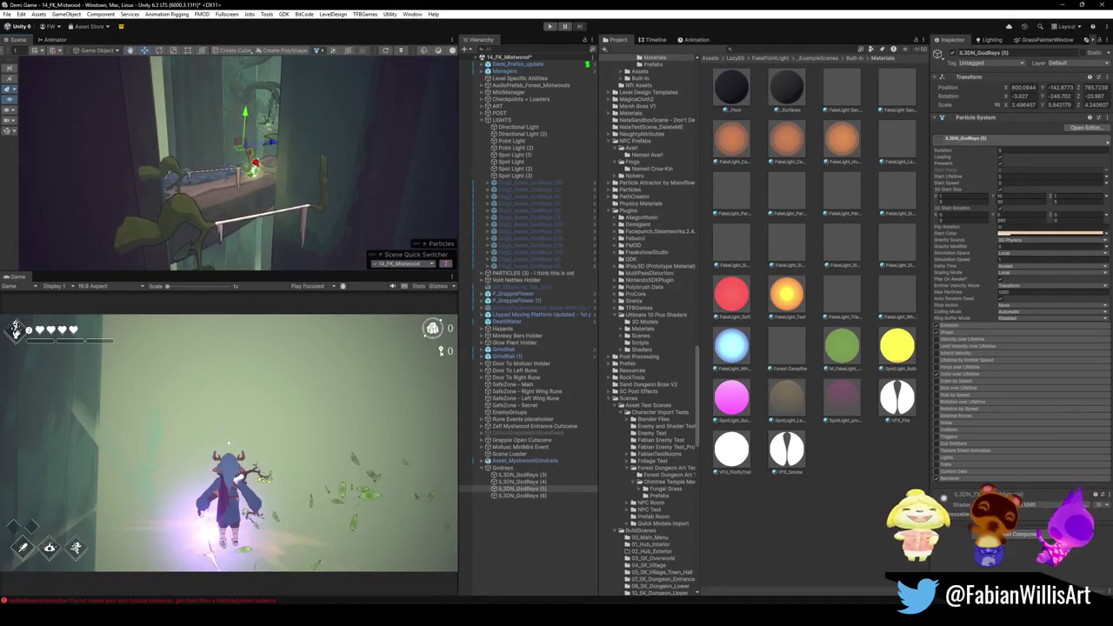
Move the god-ray copy onto the path ledge and shrink it uniformly
mouse_move(246, 158)
left_mouse_down()
mouse_move(219, 196)
mouse_move(356, 236)
mouse_move(308, 253)
left_mouse_up()
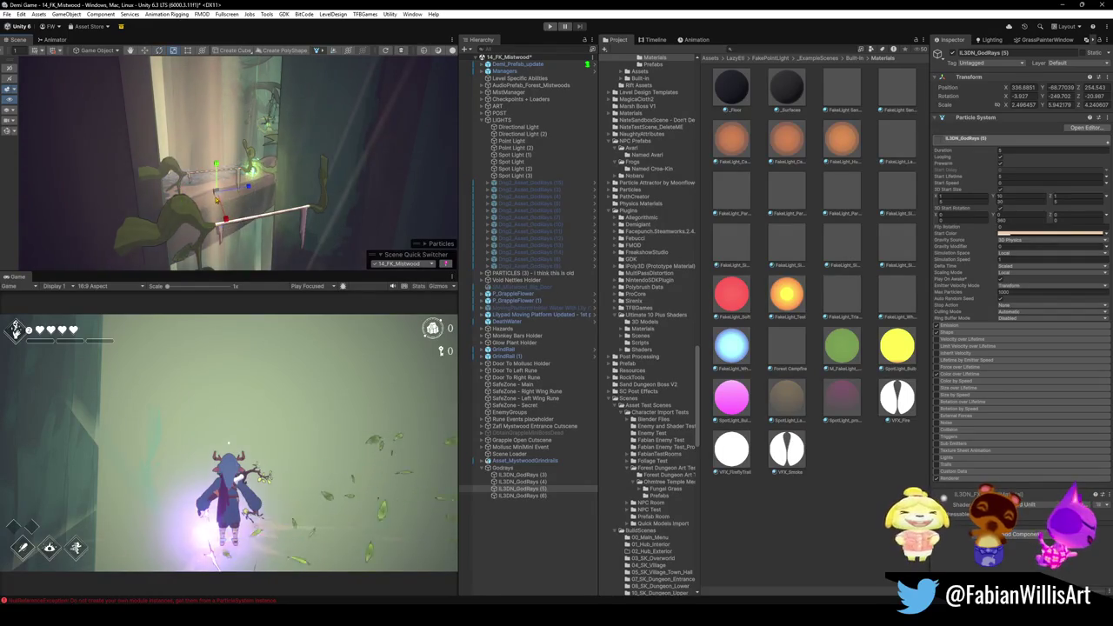
left_click_drag(216, 201, 211, 202)
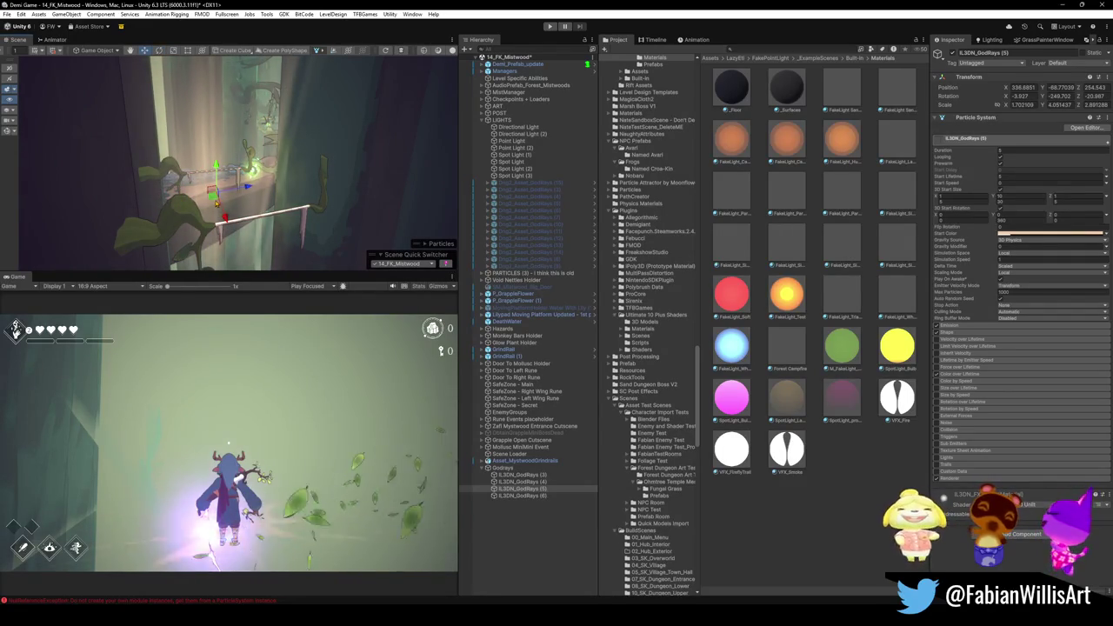
key("w")
mouse_move(233, 184)
left_mouse_down()
mouse_move(233, 206)
mouse_move(347, 238)
mouse_move(313, 242)
mouse_move(300, 215)
left_mouse_up()
Duplicate the god-ray copy into GodRays (7) near the green leaves
mouse_move(267, 139)
left_mouse_down()
mouse_move(280, 160)
mouse_move(372, 187)
mouse_move(198, 166)
left_mouse_up()
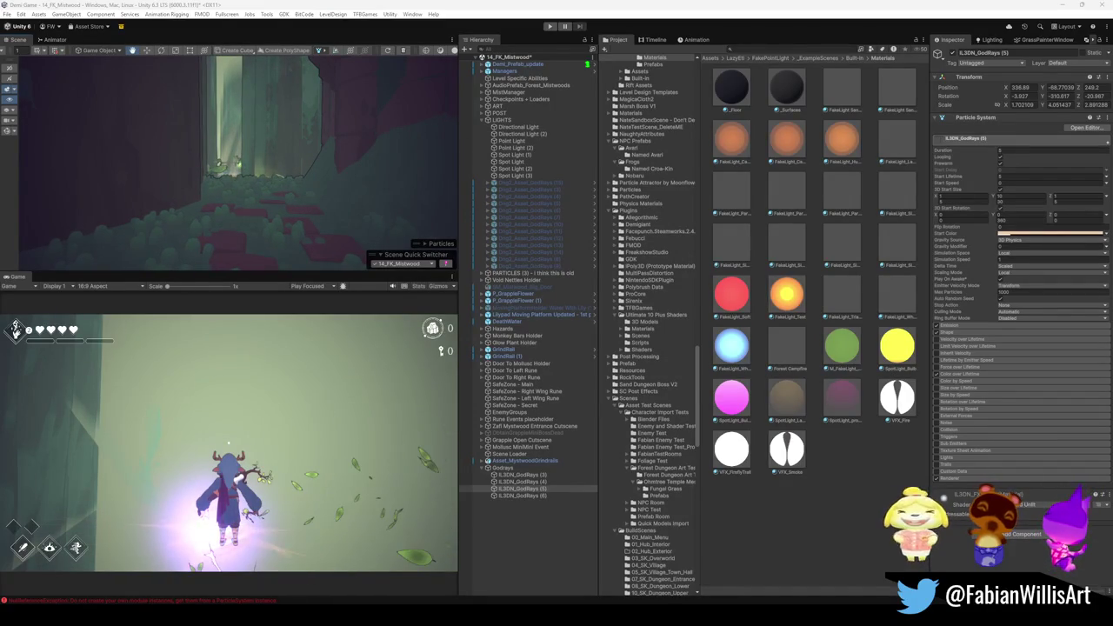
mouse_move(348, 174)
left_mouse_down()
mouse_move(239, 193)
mouse_move(295, 203)
left_mouse_up()
key("ctrl+d")
key("ctrl+d")
key("w")
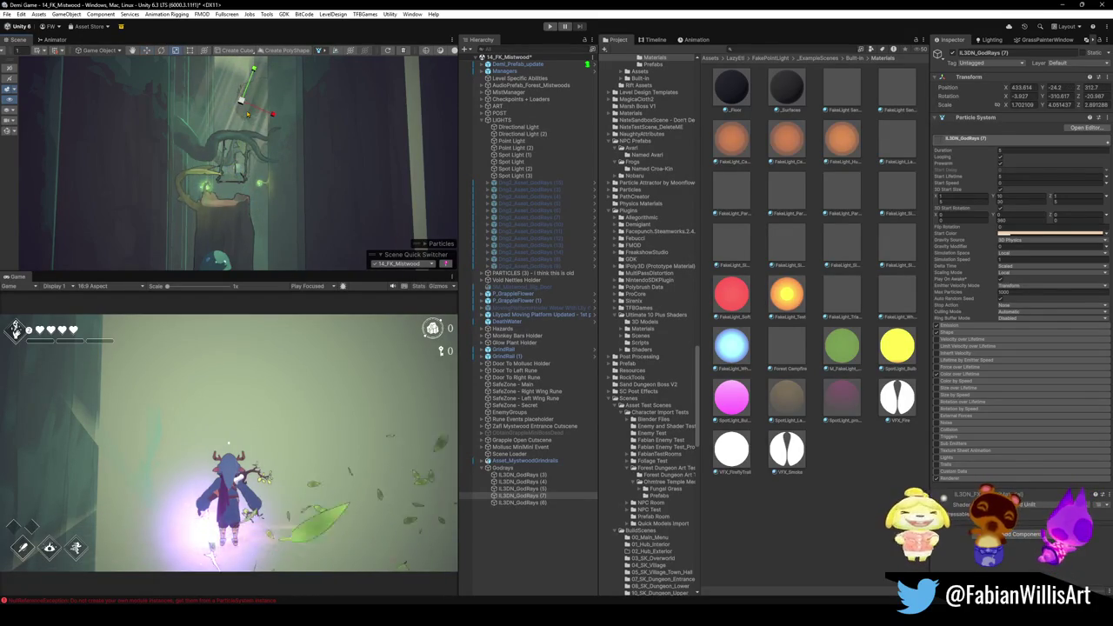
Duplicate GodRays (7) into GodRays (8) and place it beside the tower at about 454.1, -30.5, 289.3
mouse_move(316, 132)
left_mouse_down()
mouse_move(307, 160)
mouse_move(280, 178)
mouse_move(266, 118)
left_mouse_up()
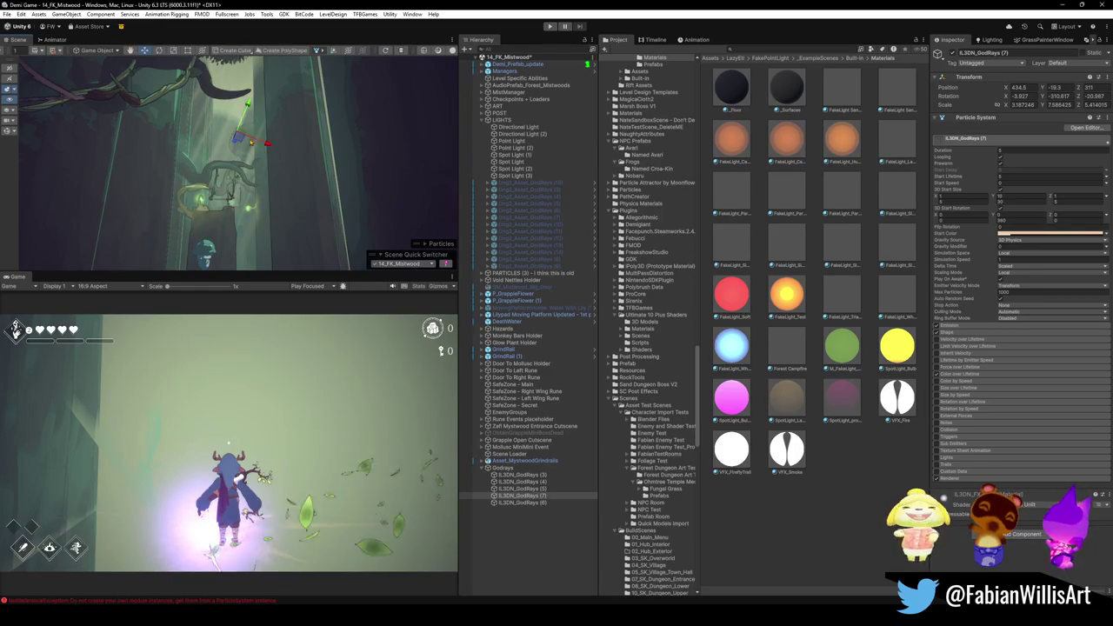
key("ctrl+d")
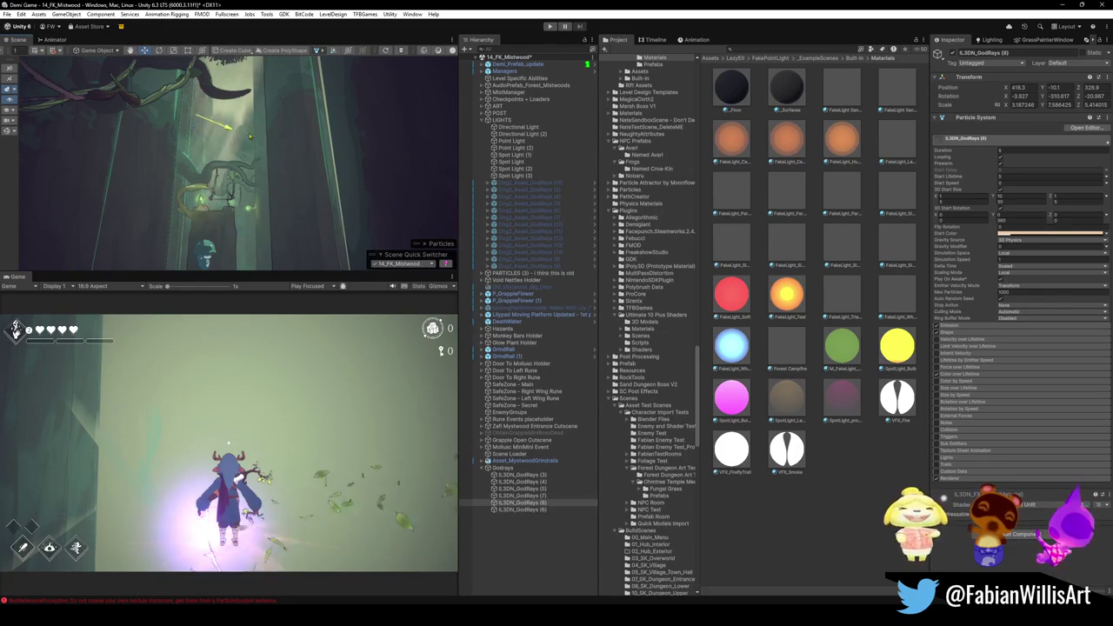
left_click_drag(318, 161, 322, 165)
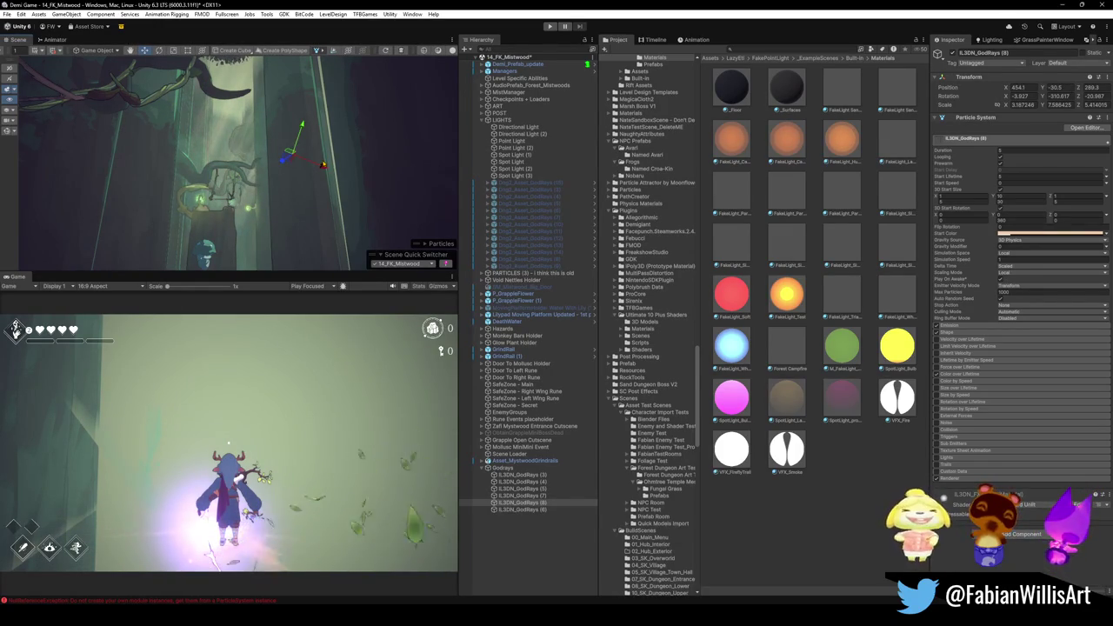
left_click(492, 578)
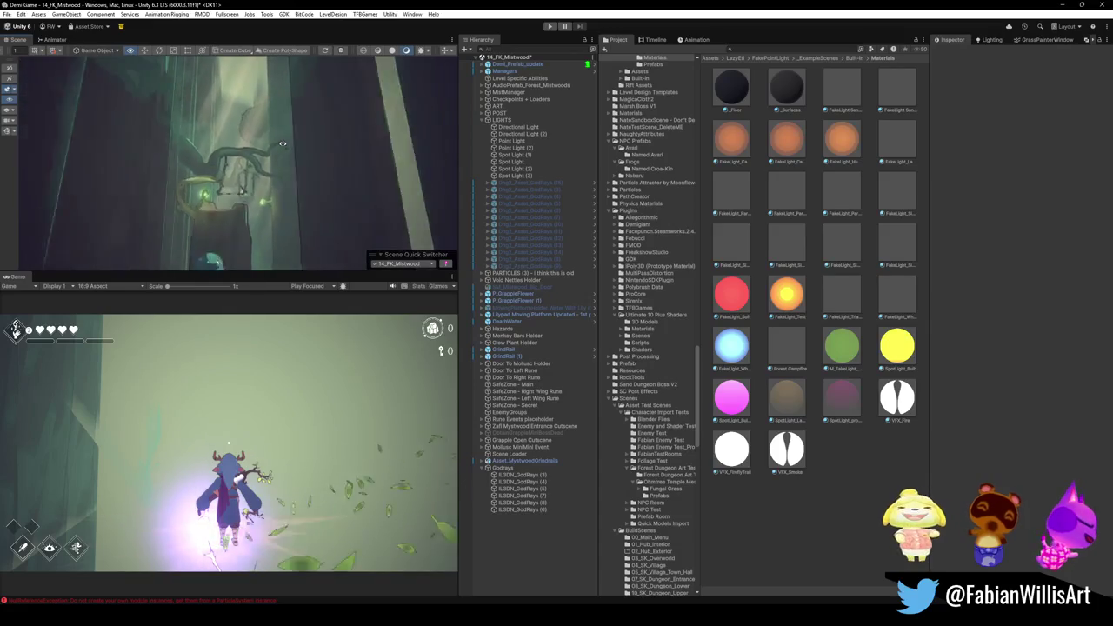
mouse_move(280, 201)
left_mouse_down()
mouse_move(330, 142)
mouse_move(287, 166)
left_mouse_up()
left_click(522, 509)
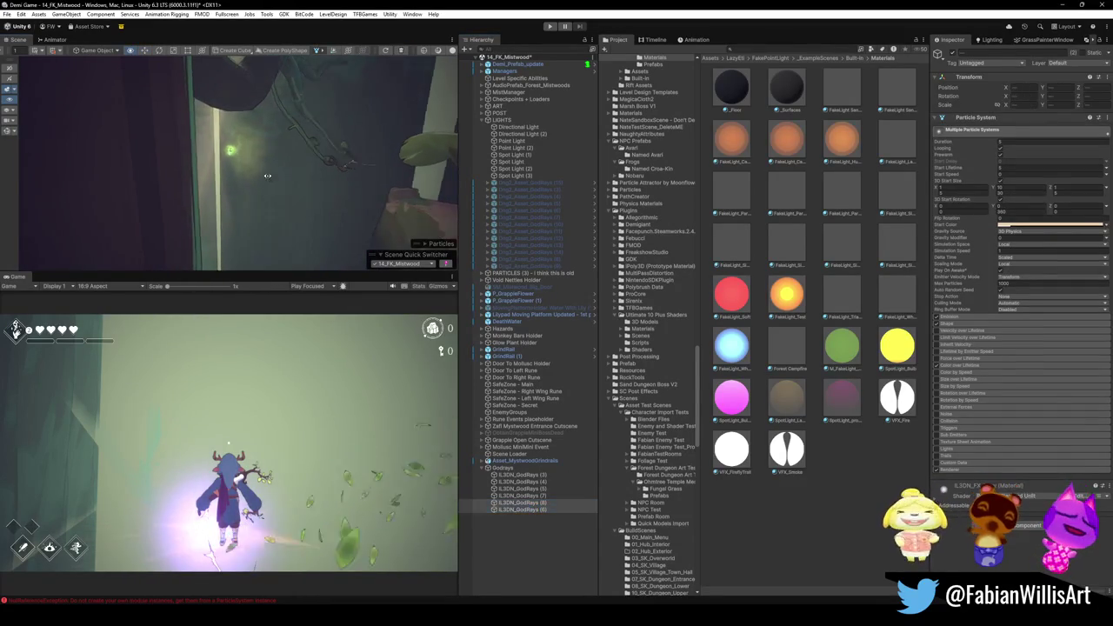
key("f")
mouse_move(192, 106)
left_mouse_down()
mouse_move(245, 76)
mouse_move(240, 101)
left_mouse_up()
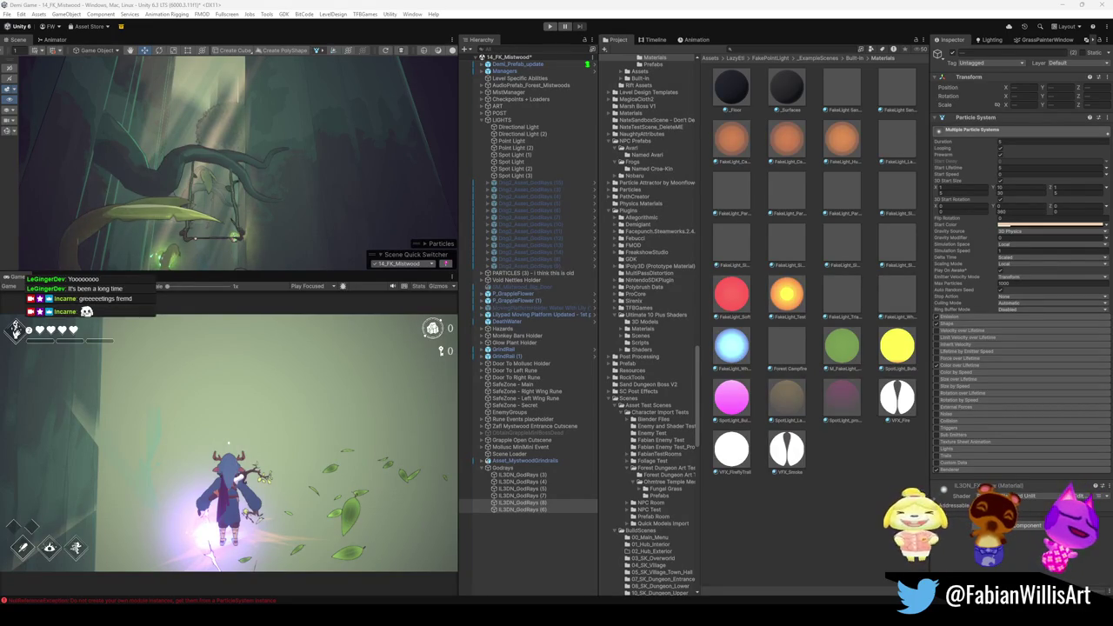
mouse_move(291, 172)
left_mouse_down()
mouse_move(247, 170)
mouse_move(400, 179)
mouse_move(283, 182)
mouse_move(257, 165)
left_mouse_up()
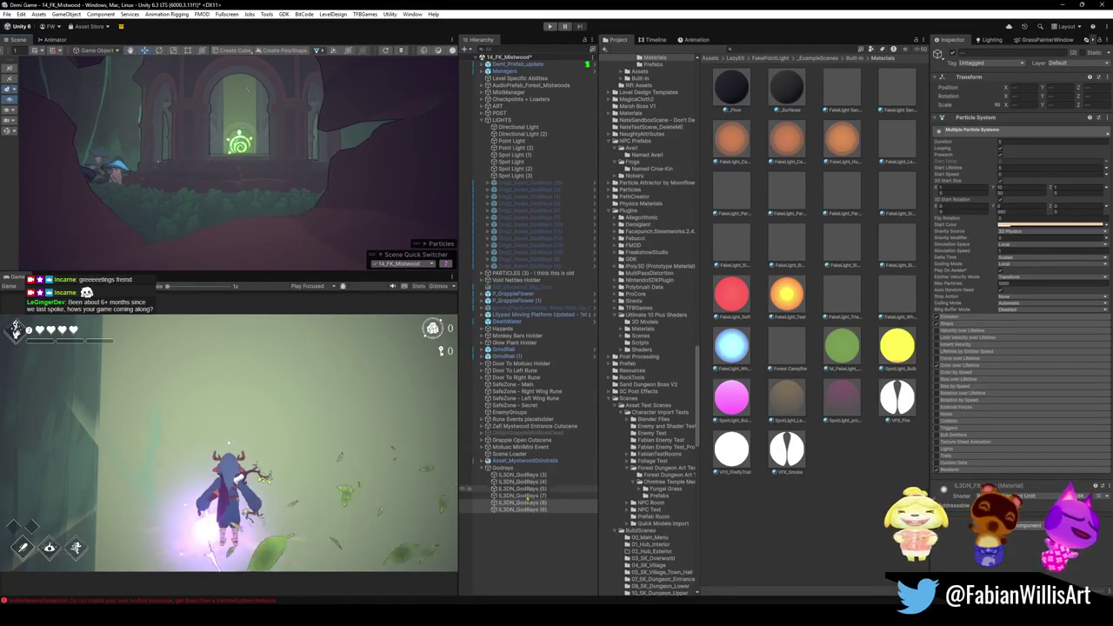
Move the GodRays (9) beam up and right to the arch window
left_click(527, 503)
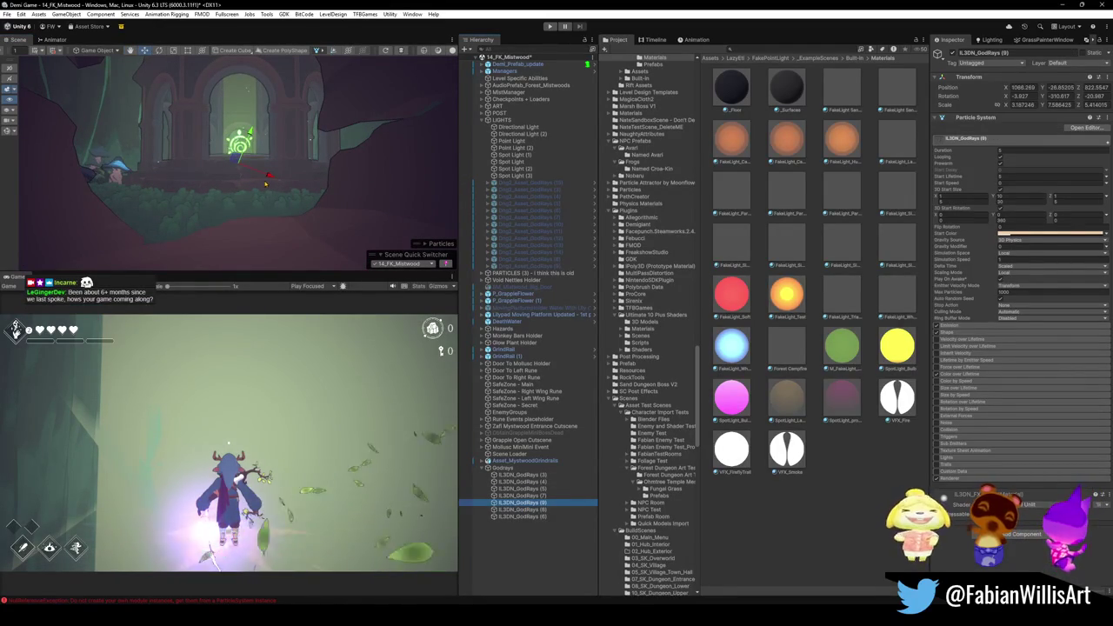
left_click_drag(240, 163, 236, 199)
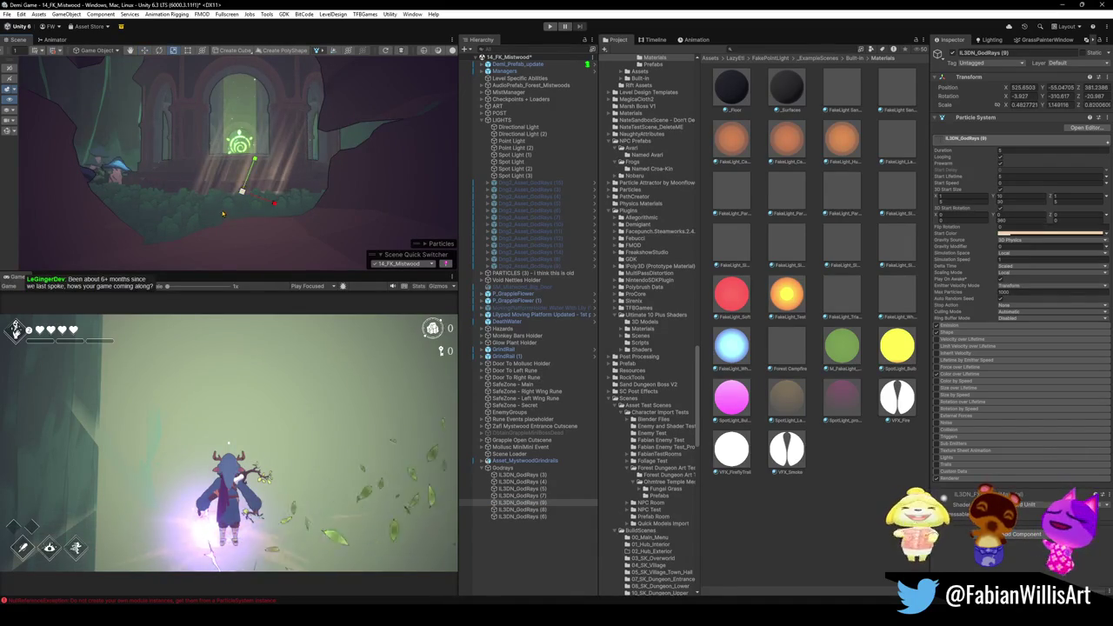
left_click_drag(254, 161, 287, 73)
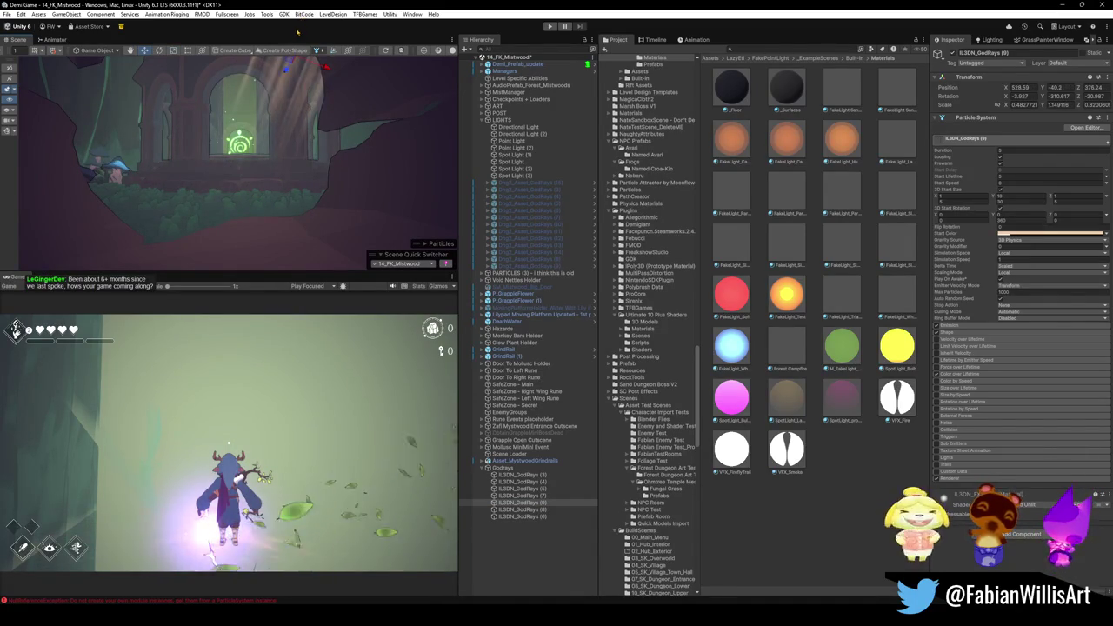
scroll(287, 87, "up", 2)
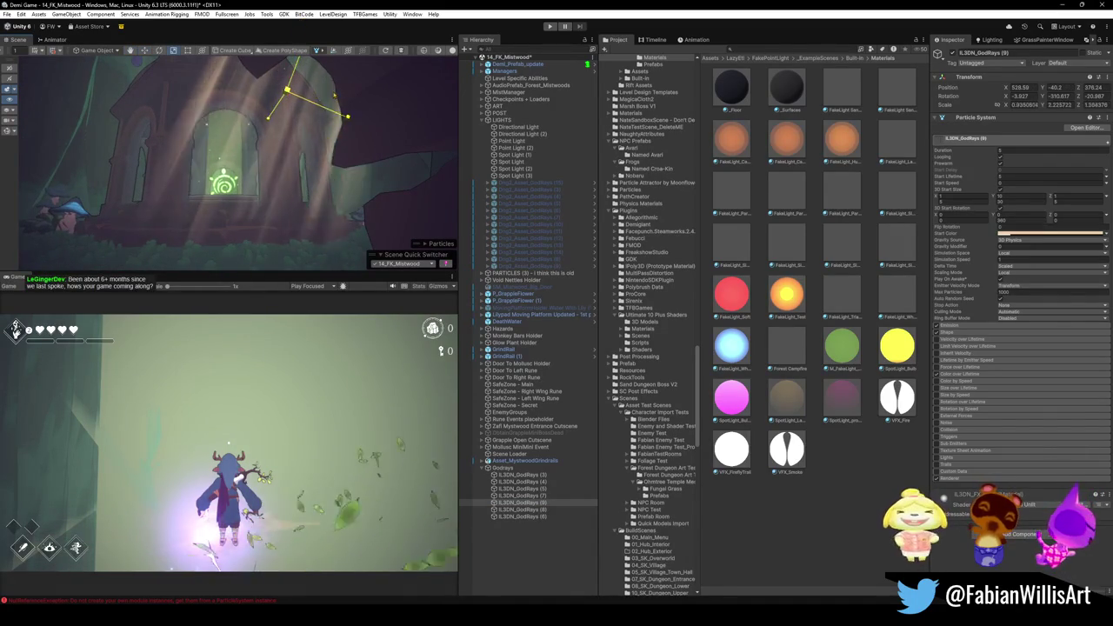
scroll(277, 149, "up", 2)
mouse_move(277, 149)
left_mouse_down()
mouse_move(303, 55)
mouse_move(317, 87)
mouse_move(310, 145)
mouse_move(337, 151)
mouse_move(320, 164)
mouse_move(318, 108)
mouse_move(307, 146)
left_mouse_up()
key("e")
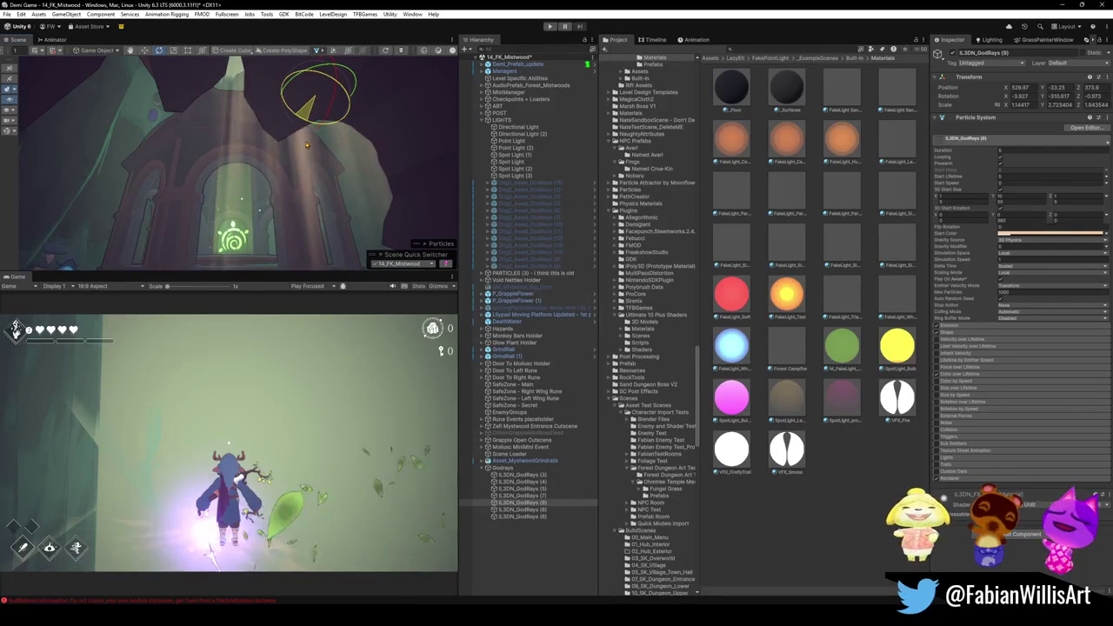
Duplicate it into GodRays (10) and shift the copy to the left
key("ctrl+d")
mouse_move(313, 91)
left_mouse_down()
mouse_move(96, 105)
mouse_move(99, 124)
mouse_move(116, 92)
mouse_move(133, 107)
left_mouse_up()
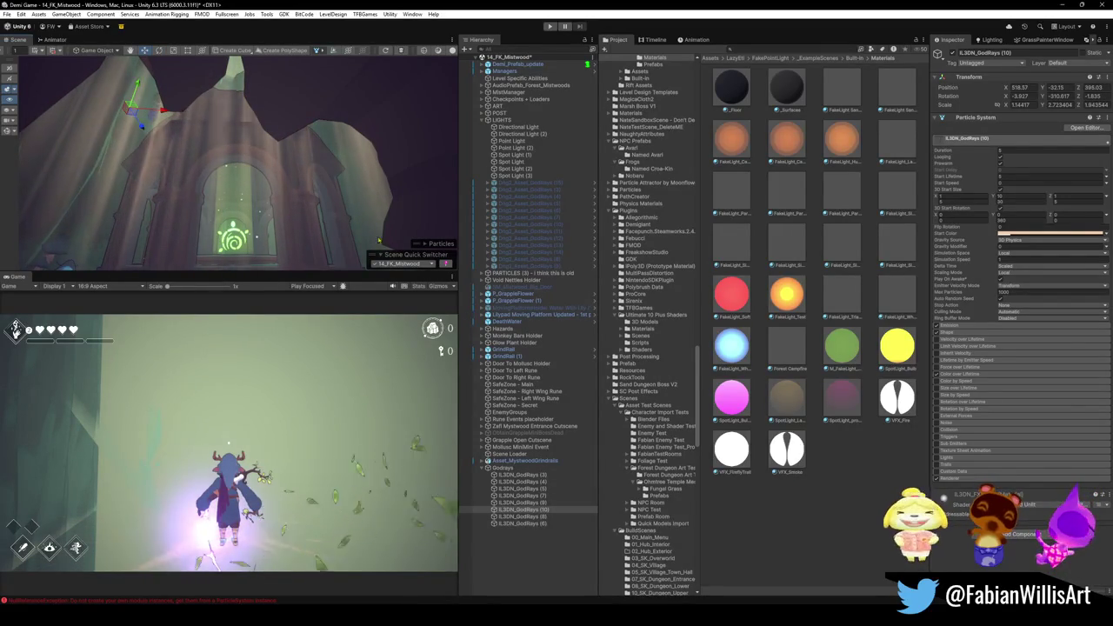
key("f")
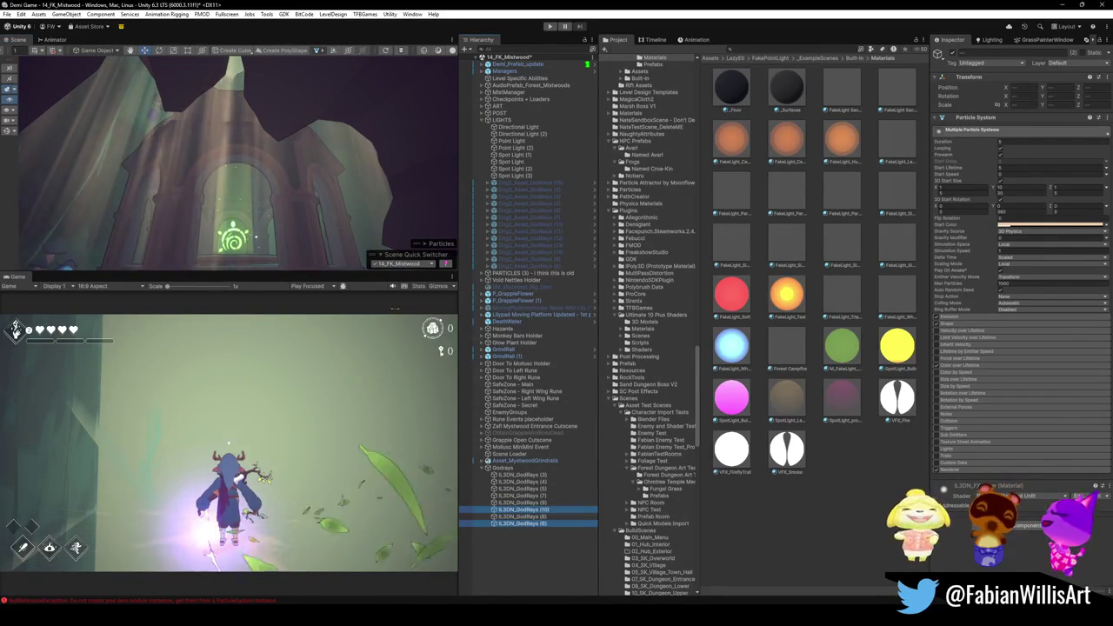
left_click(540, 516, "ctrl")
key("f")
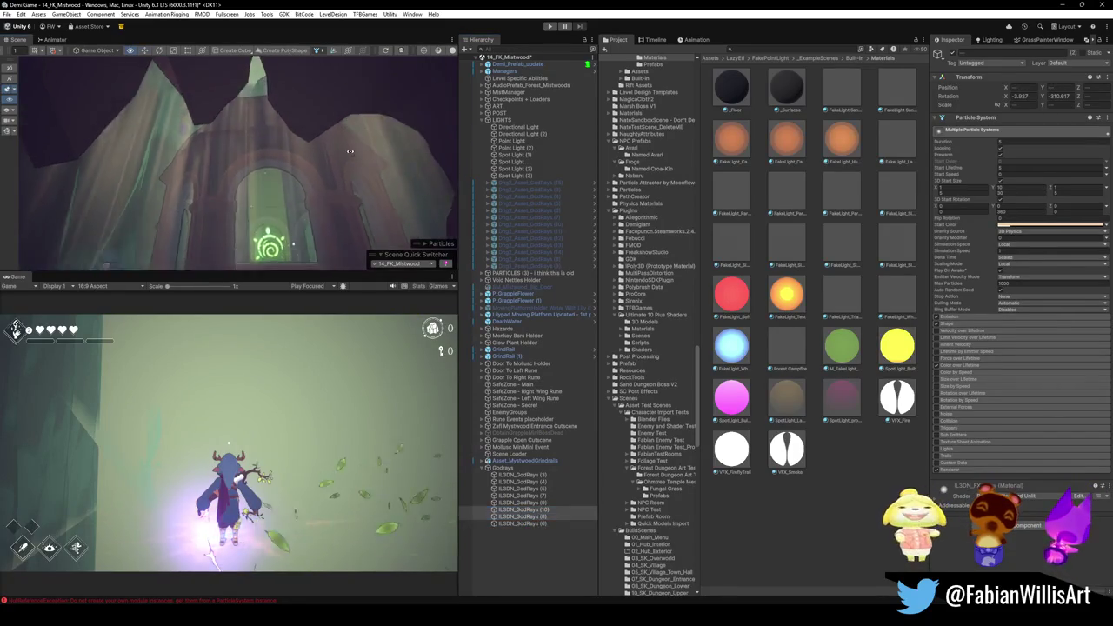
left_click(522, 509)
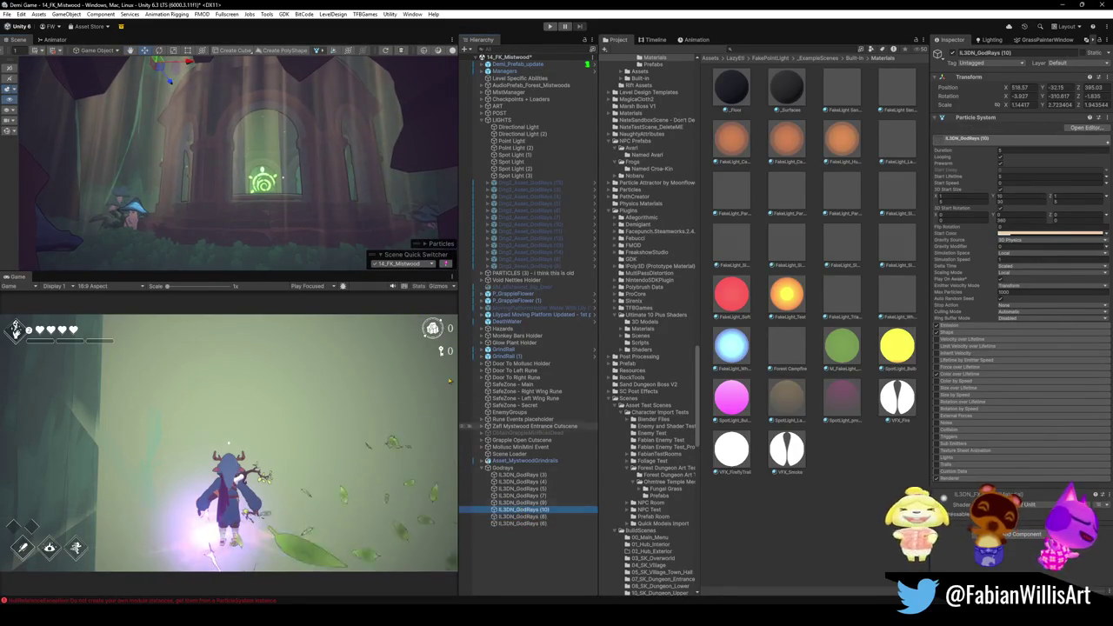
key("f")
Nudge GodRays (9) back into place at the arch and deselect it
mouse_move(267, 189)
left_mouse_down()
mouse_move(193, 120)
mouse_move(316, 180)
left_mouse_up()
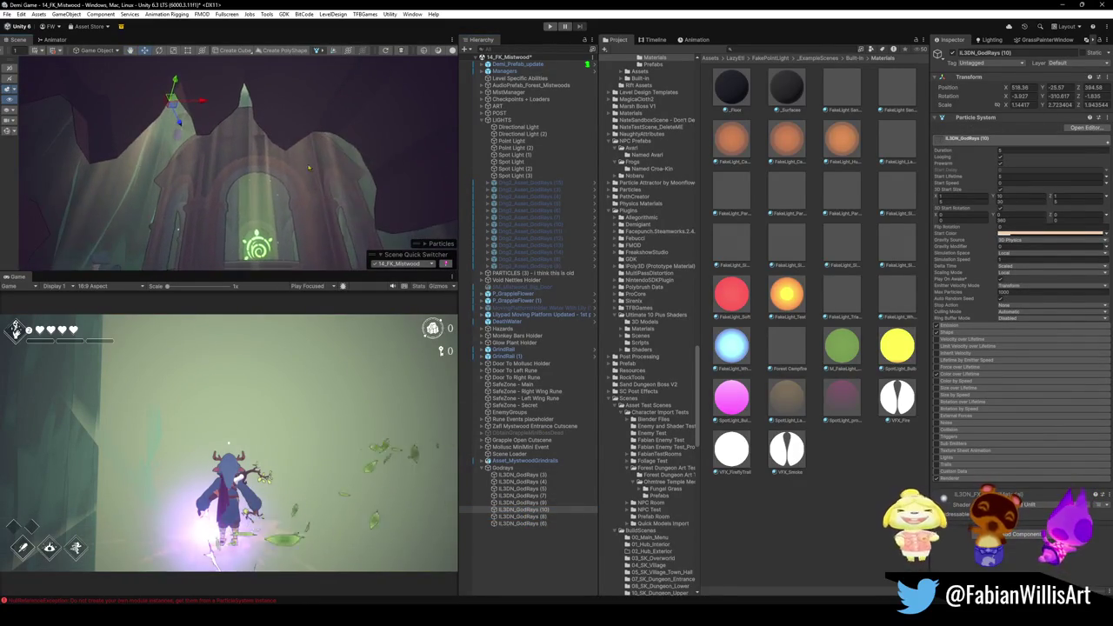
left_click(315, 181)
left_click_drag(318, 100, 315, 58)
left_click(342, 142)
mouse_move(342, 142)
left_mouse_down()
mouse_move(271, 177)
mouse_move(288, 176)
left_mouse_up()
scroll(288, 175, "down", 2)
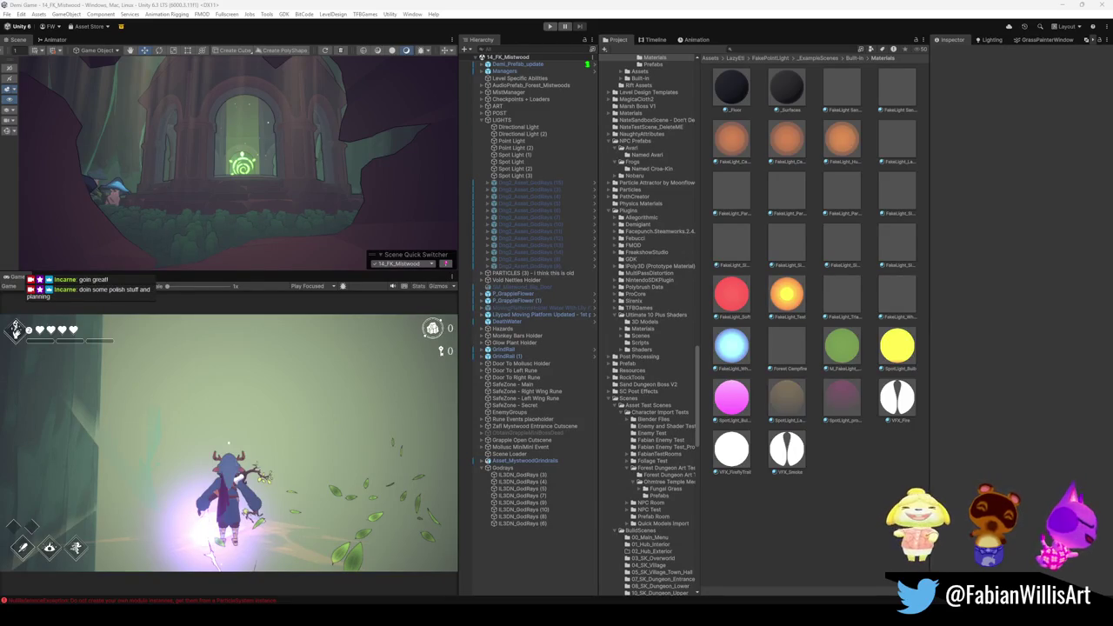
Lower IL3DN_GodRays (9) at the arch window from Y -25.95 to -32.77
scroll(223, 195, "up", 5)
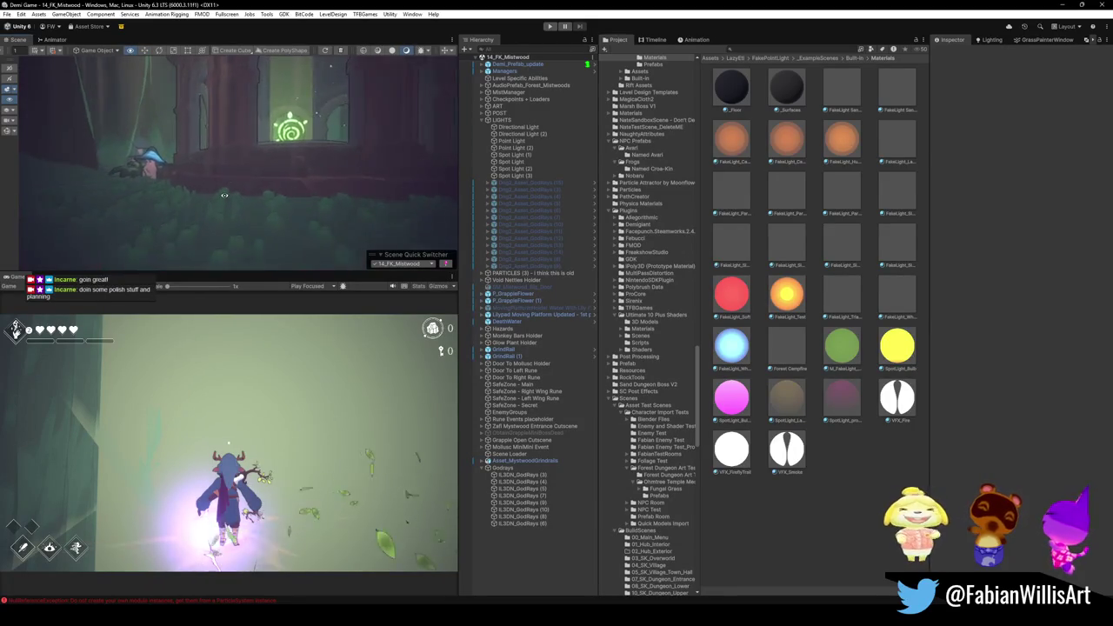
scroll(223, 195, "up", 10)
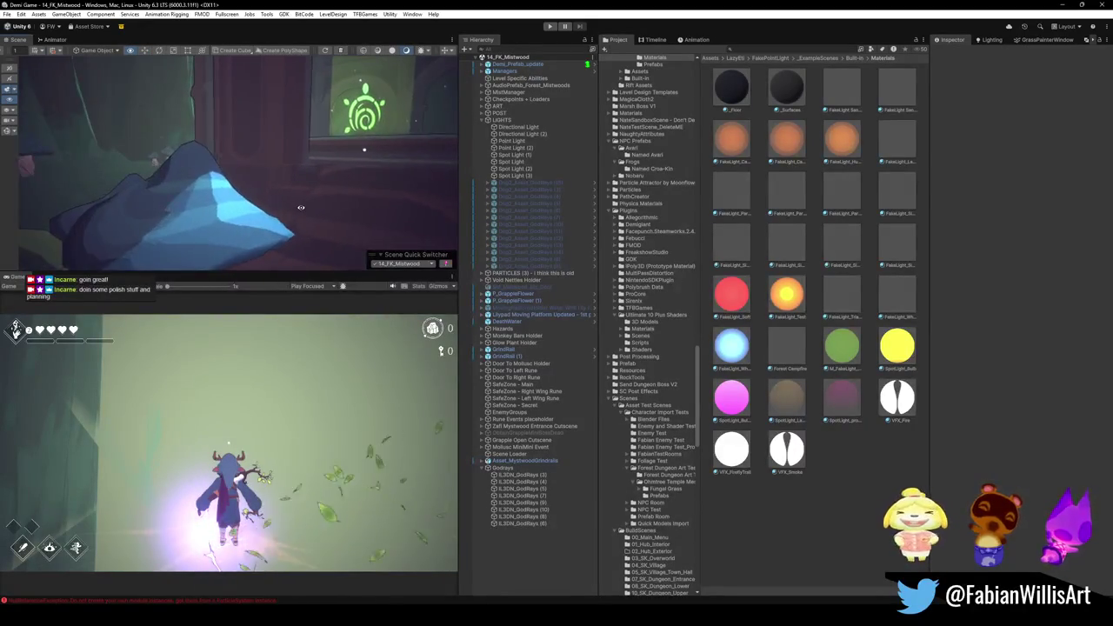
scroll(301, 207, "down", 10)
mouse_move(260, 165)
left_mouse_down()
mouse_move(275, 181)
mouse_move(181, 195)
left_mouse_up()
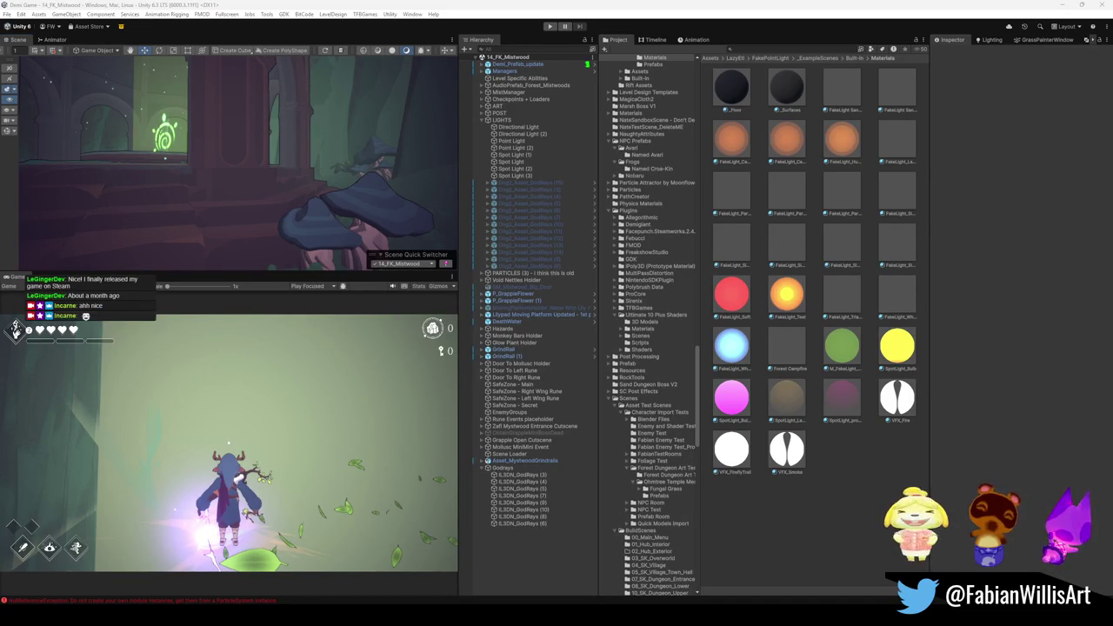
mouse_move(287, 122)
left_mouse_down()
mouse_move(287, 105)
mouse_move(412, 138)
mouse_move(305, 104)
mouse_move(327, 98)
mouse_move(218, 105)
mouse_move(169, 85)
mouse_move(177, 103)
mouse_move(183, 87)
left_mouse_up()
left_click(188, 118)
left_click(308, 85)
mouse_move(305, 104)
left_mouse_down()
mouse_move(296, 96)
mouse_move(297, 122)
left_mouse_up()
left_click(560, 587)
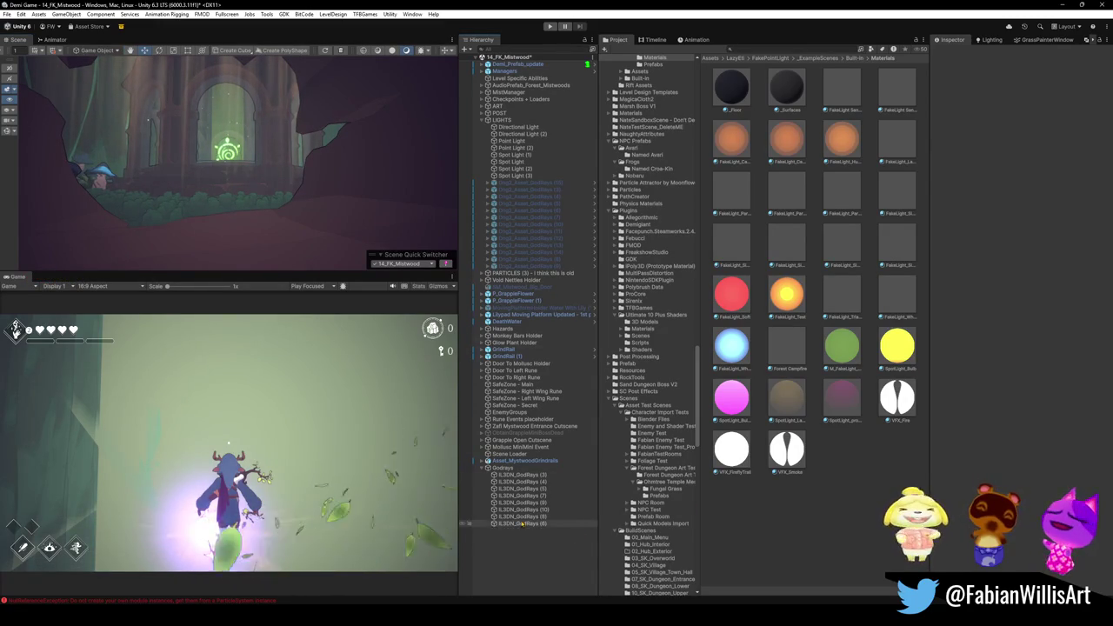
Collapse Godrays, expand PARTICLES (3), and show Forest Air Dust in the Inspector
left_click(487, 468)
left_click(503, 468)
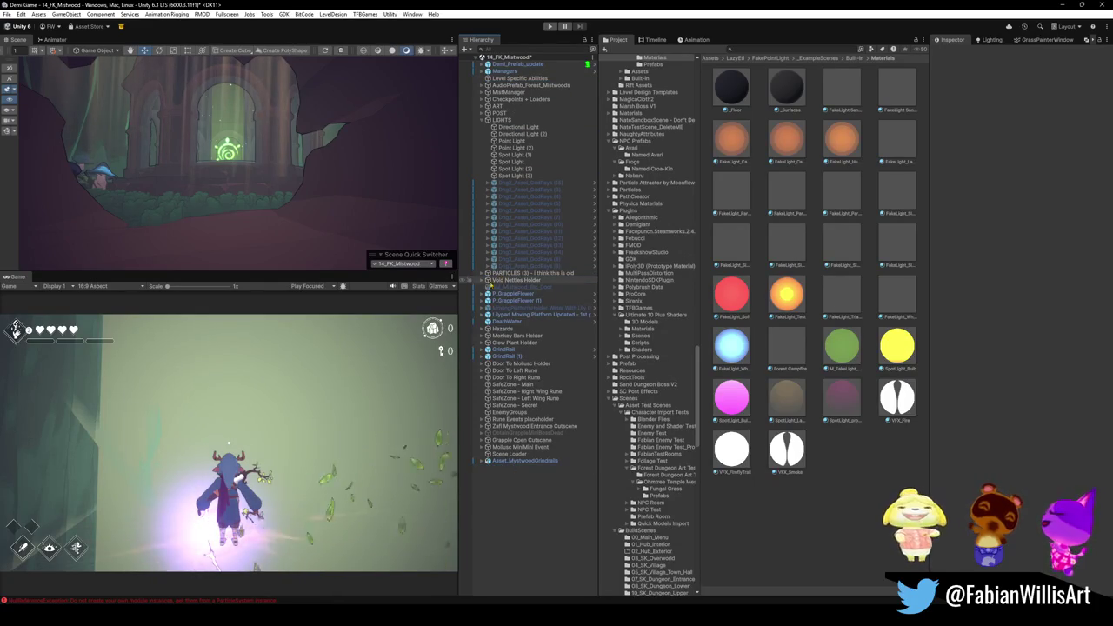
left_click(483, 273)
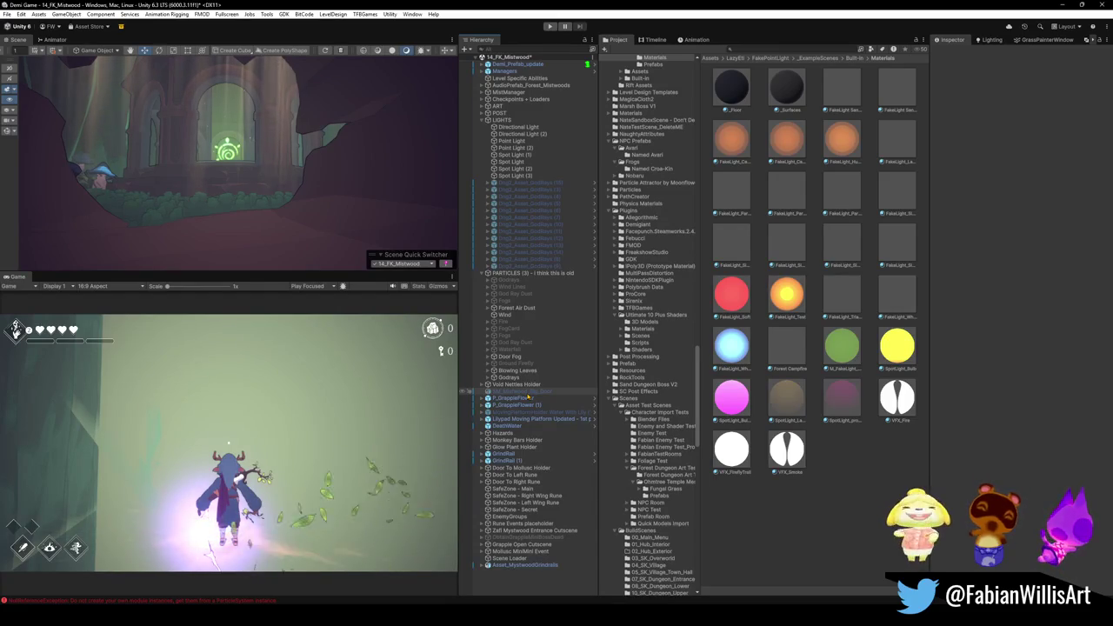
left_click(564, 274)
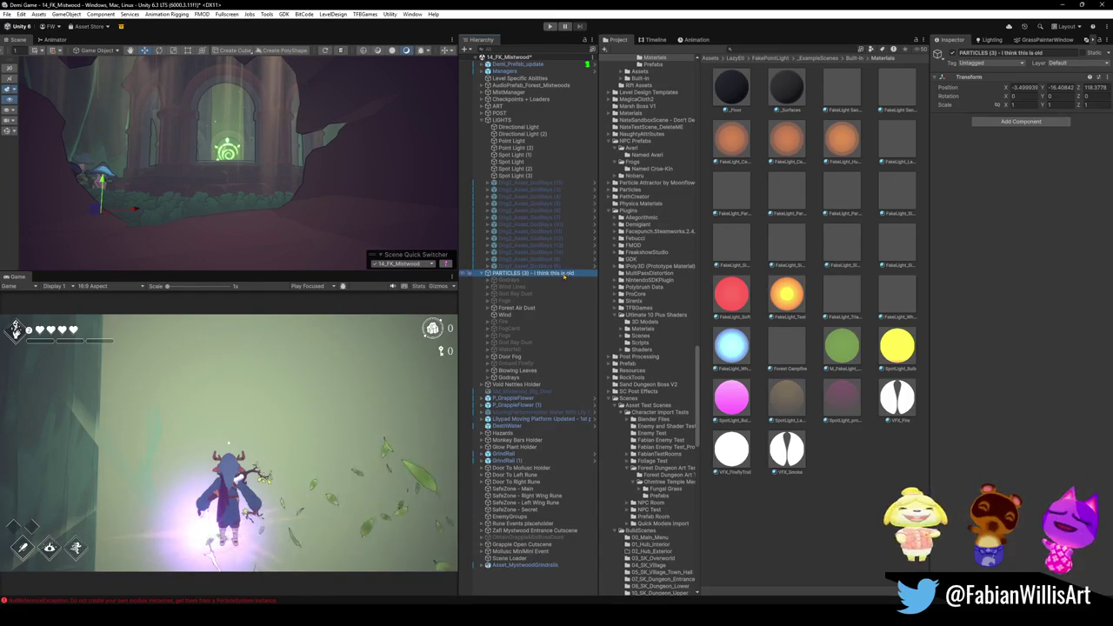
left_click(513, 310)
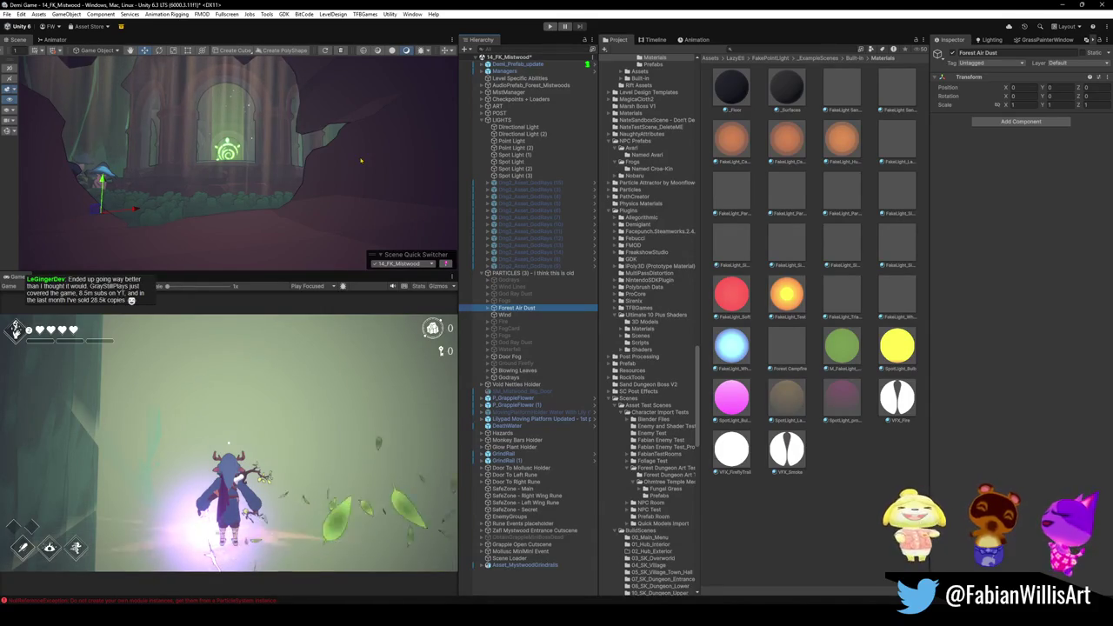
mouse_move(349, 159)
left_mouse_down()
mouse_move(166, 182)
mouse_move(383, 182)
mouse_move(313, 167)
mouse_move(413, 171)
mouse_move(275, 174)
mouse_move(280, 218)
mouse_move(414, 247)
mouse_move(382, 195)
mouse_move(130, 82)
left_mouse_up()
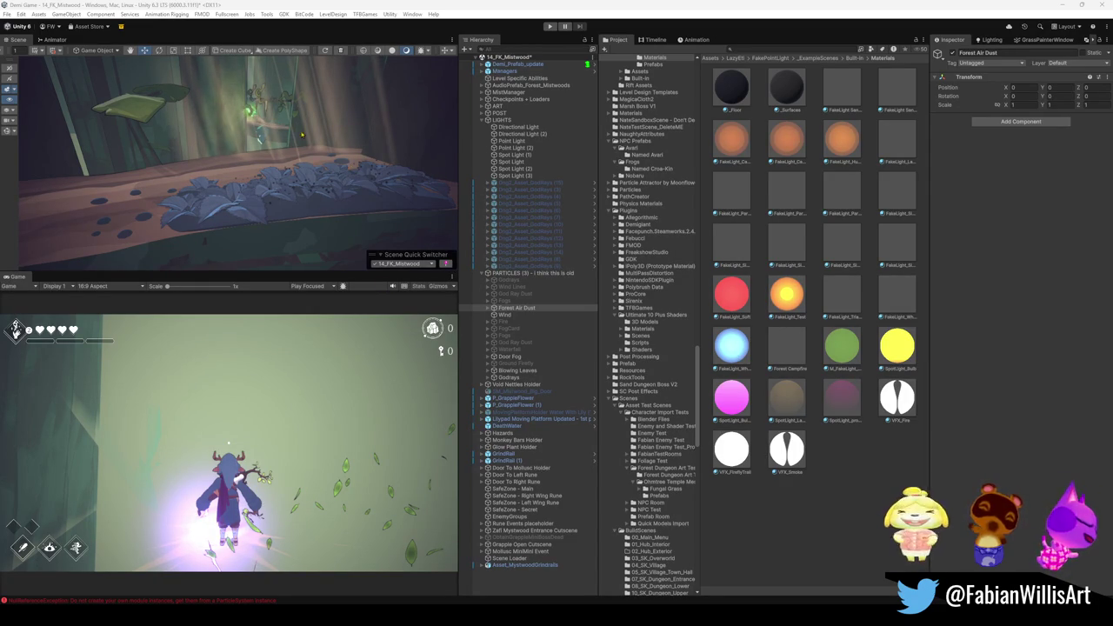
Frame Forest Air Dust, then select the glowing swirl plant on the ledge
scroll(302, 134, "up", 2)
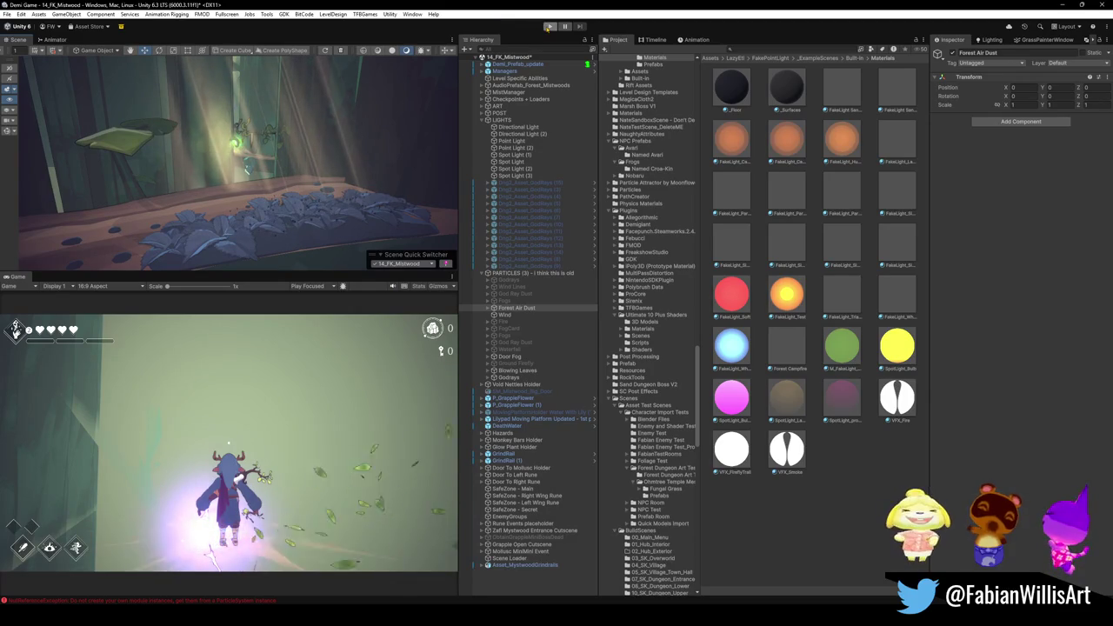
key("f")
mouse_move(247, 194)
left_mouse_down()
mouse_move(296, 162)
mouse_move(259, 206)
left_mouse_up()
left_click(247, 220)
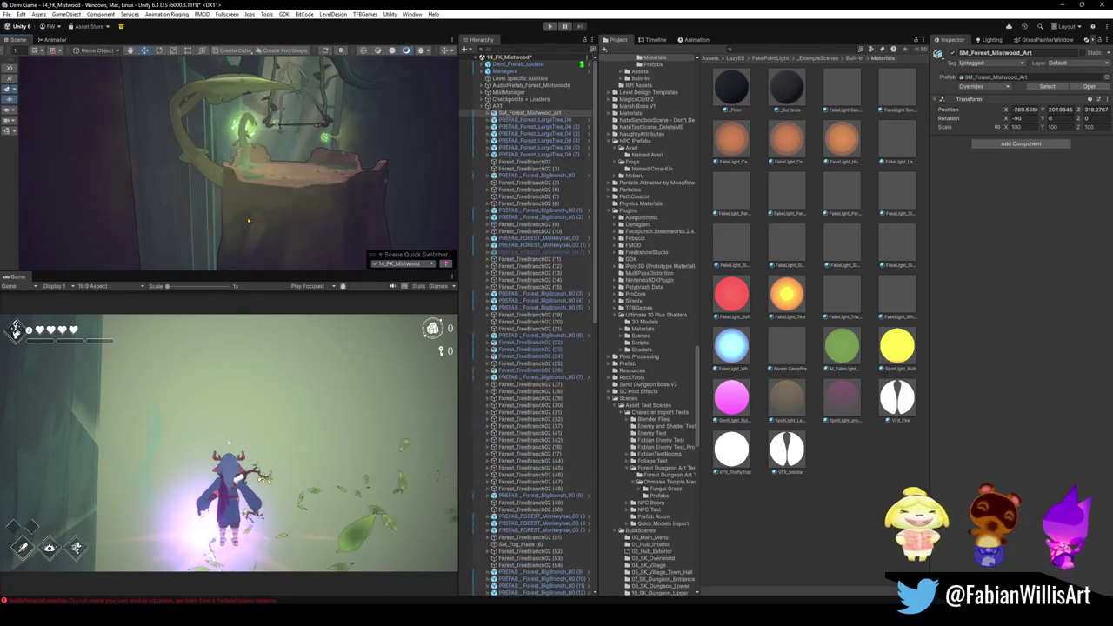
left_click(250, 150)
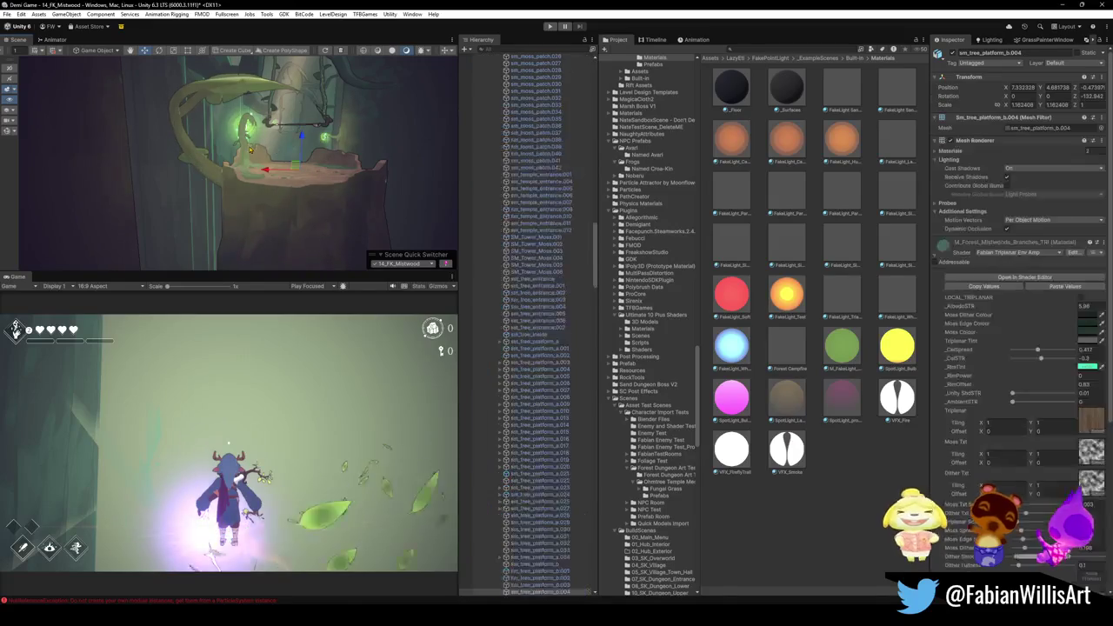
left_click(248, 130)
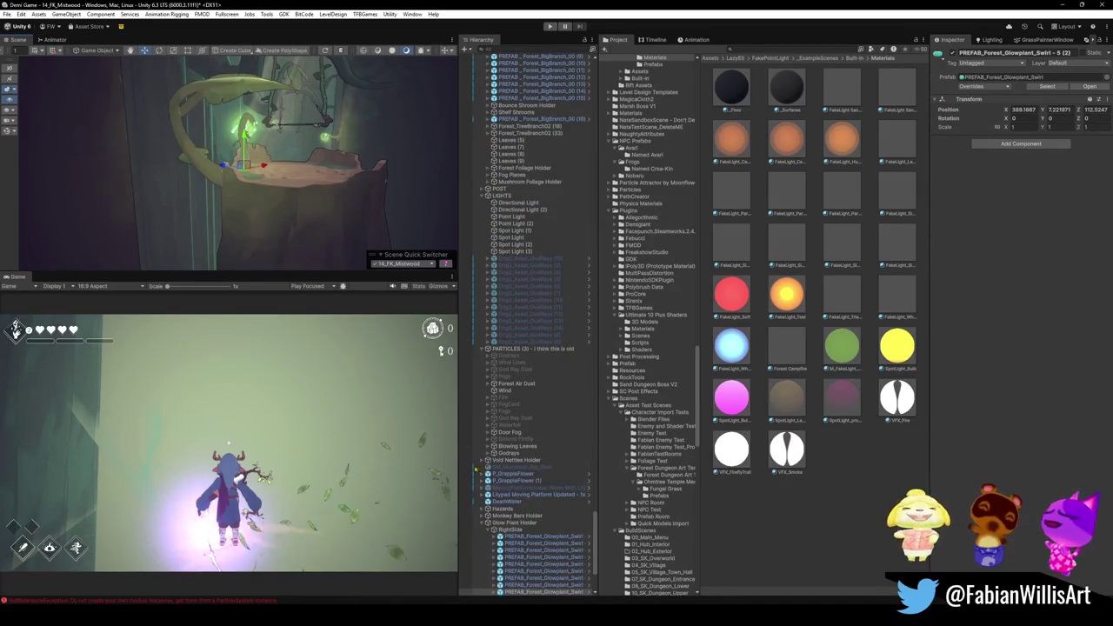
Inspect the glow plant's FakeLight_PlantLamp child, then select PREFAB_SK_BounceShroom_Blue (11)
scroll(530, 435, "down", 5)
left_click(495, 488)
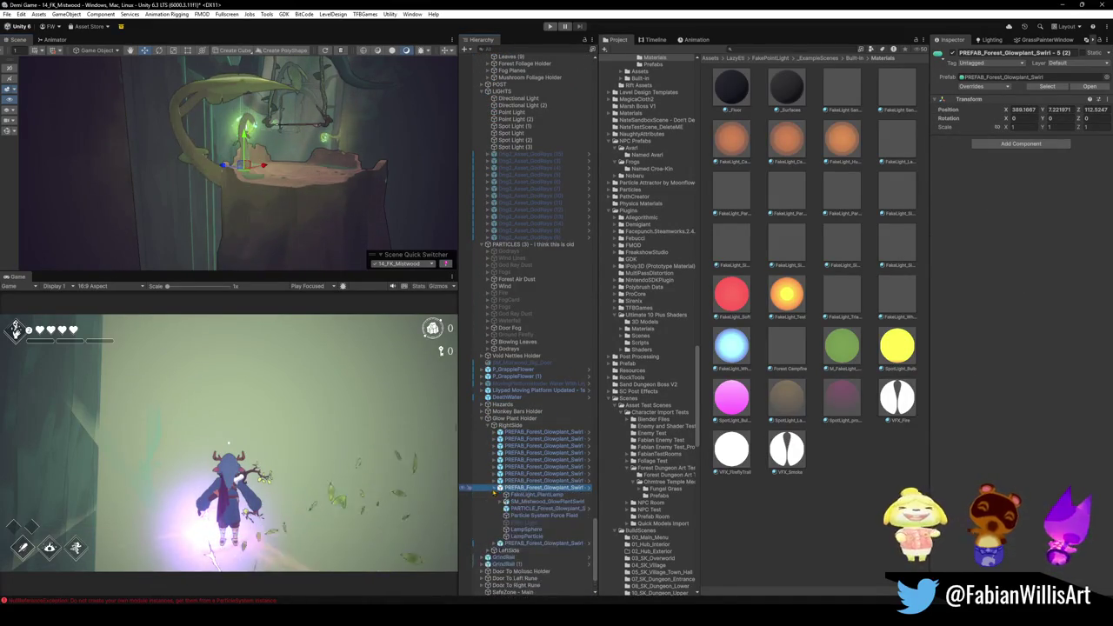
left_click(539, 495)
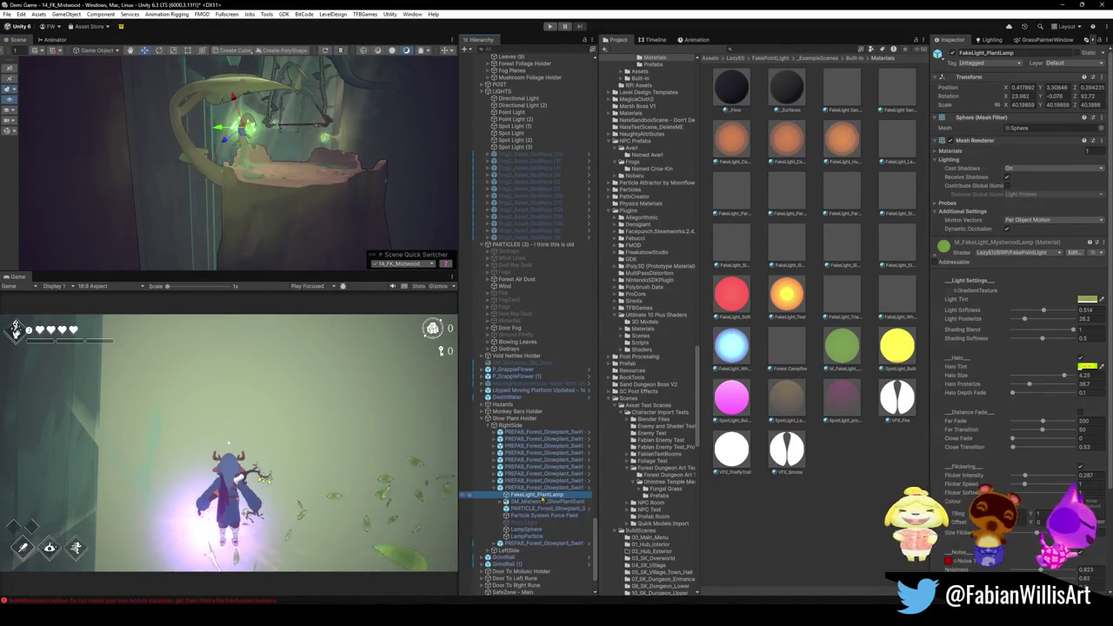
scroll(542, 499, "down", 3)
key("f")
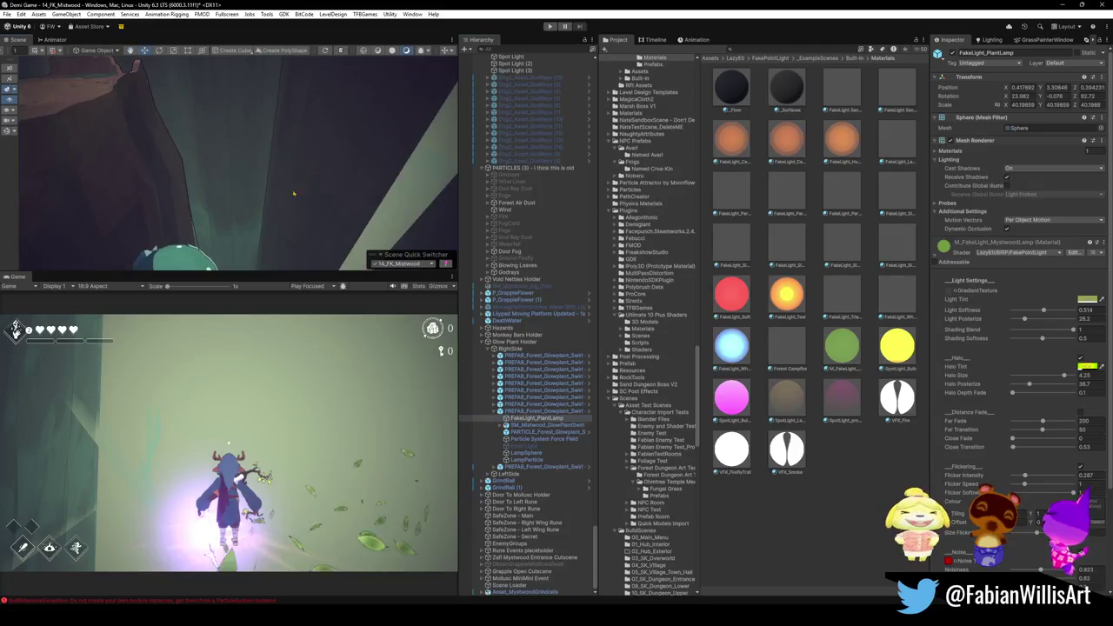
left_click(187, 144)
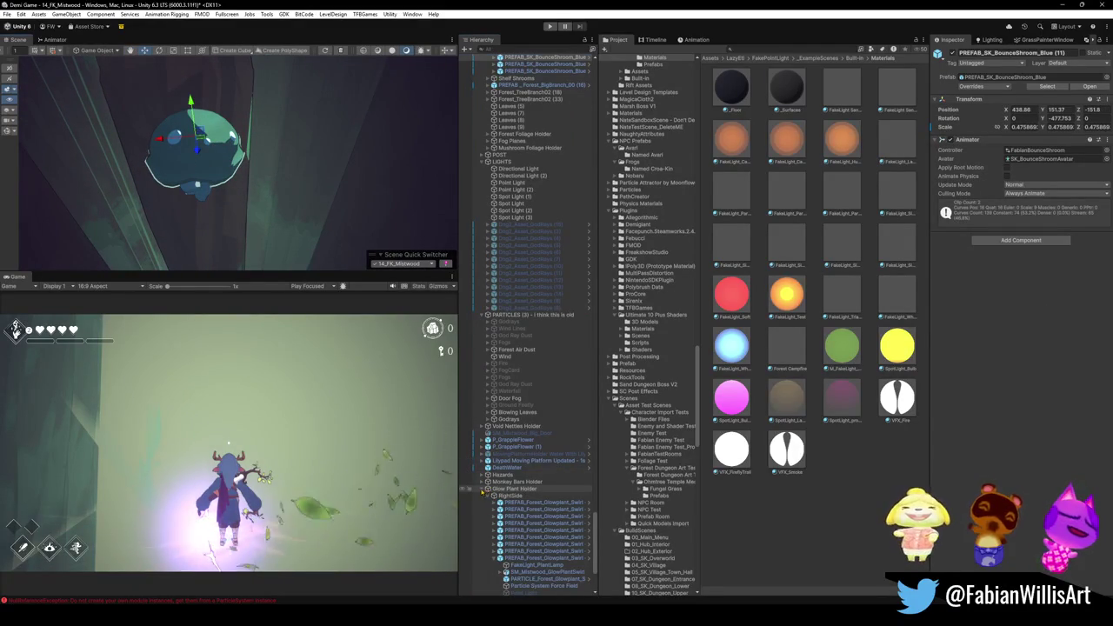
Paste FakeLight_PlantLamp into the BounceShroom prefab, move it to the top, and zero its Position
left_click(482, 489)
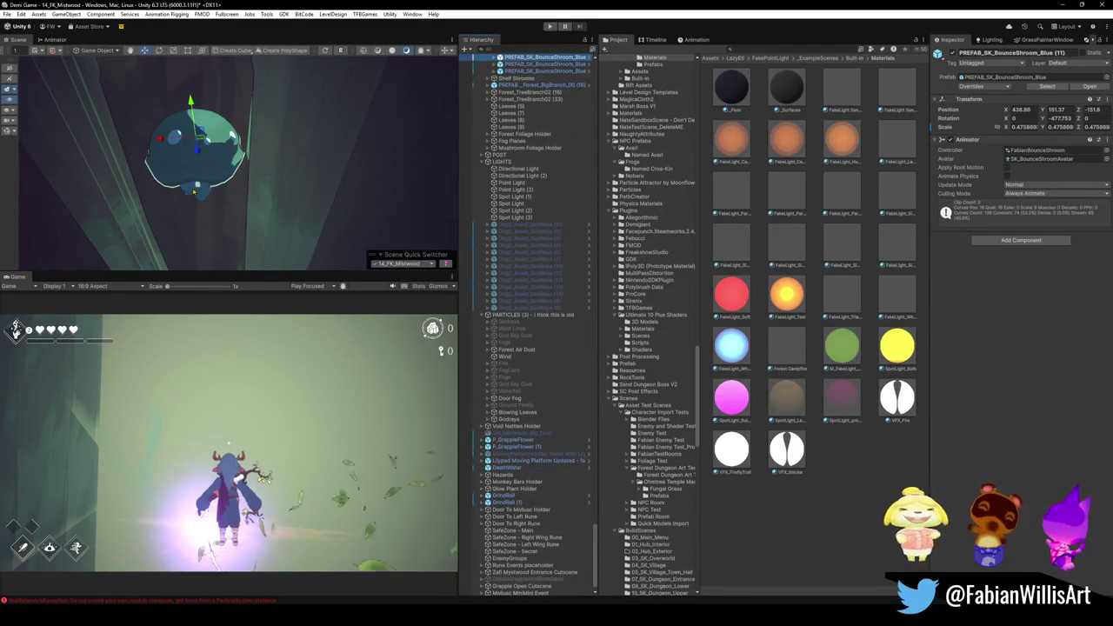
left_click(218, 163)
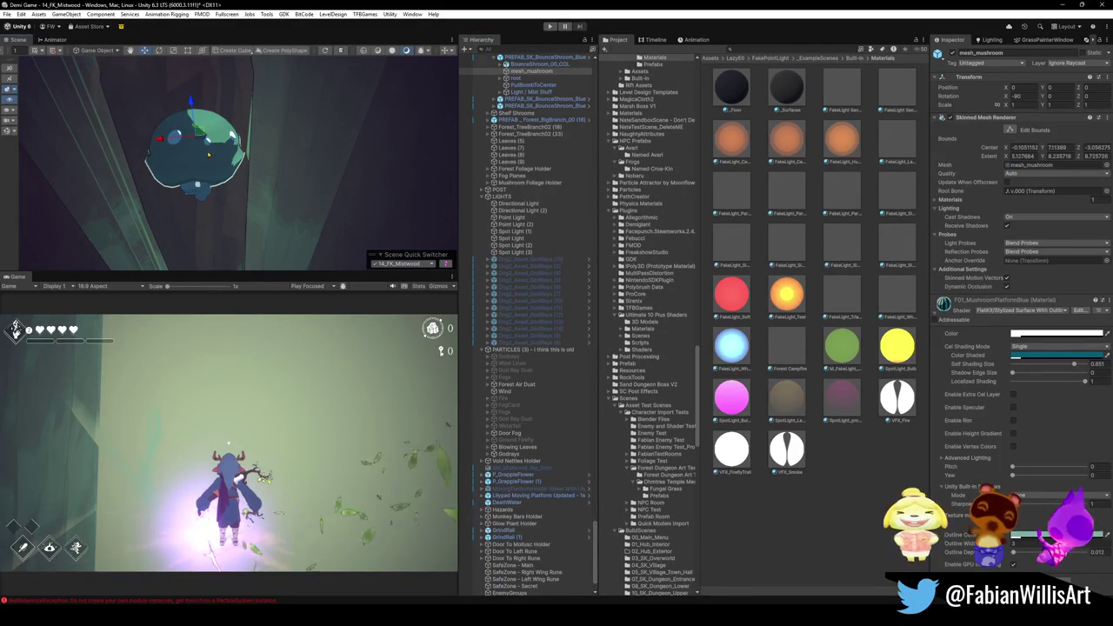
scroll(525, 113, "up", 4)
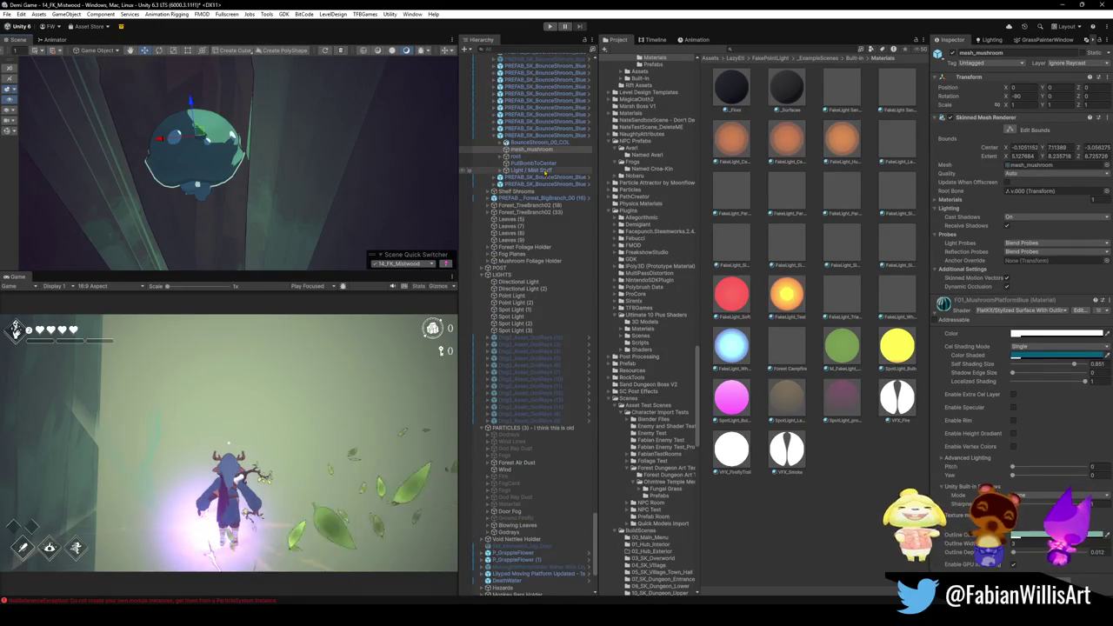
key("ctrl+v")
left_click_drag(537, 160, 527, 144)
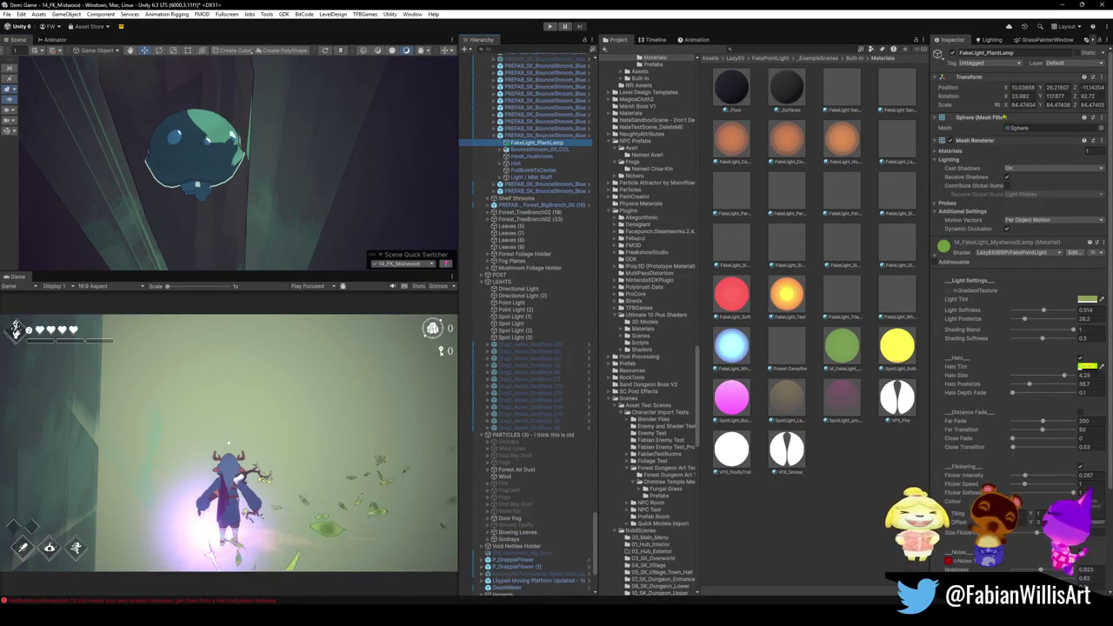
left_click(1022, 88)
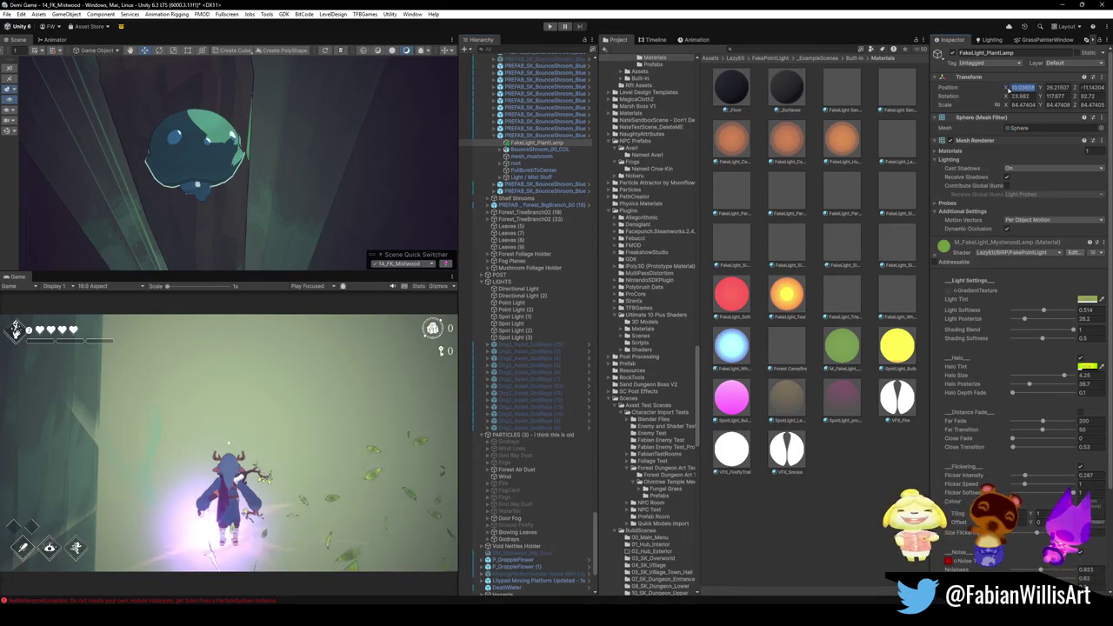
type("0")
key("Tab")
type("0")
key("Tab")
type("0")
Lower the lamp onto the mushroom to about -0.43, 2.64, 9.77, undoing an accidental resize
left_click_drag(296, 148, 387, 123)
mouse_move(231, 182)
left_mouse_down()
mouse_move(270, 190)
mouse_move(296, 213)
mouse_move(282, 215)
mouse_move(302, 187)
mouse_move(273, 193)
left_mouse_up()
left_click_drag(247, 246, 279, 252)
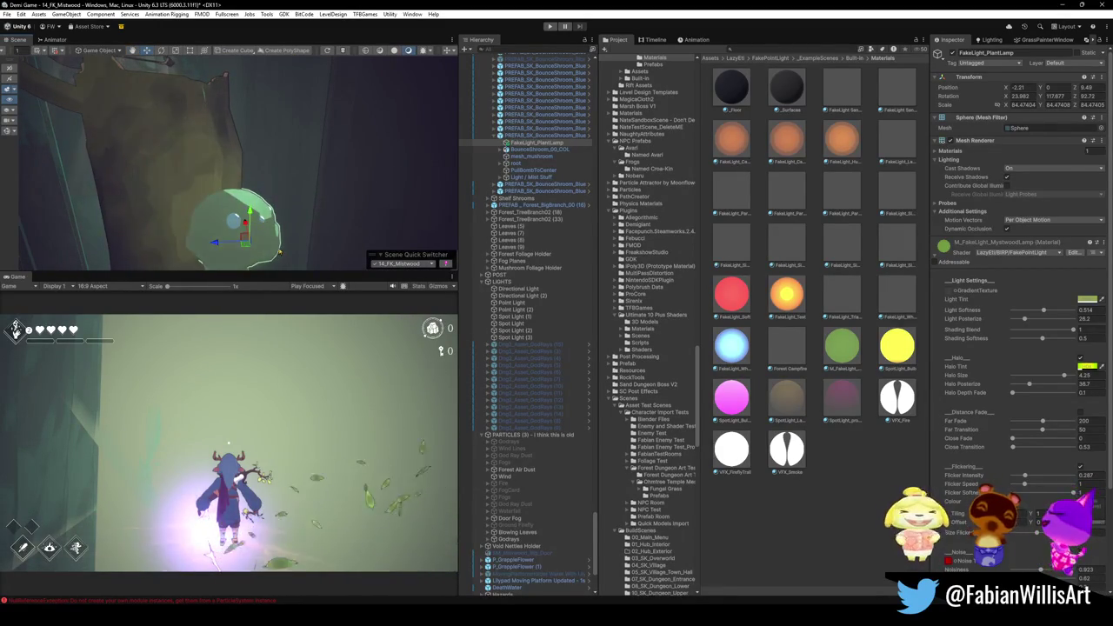
mouse_move(278, 209)
left_mouse_down()
mouse_move(176, 154)
mouse_move(286, 219)
mouse_move(251, 204)
mouse_move(322, 206)
mouse_move(351, 124)
mouse_move(284, 228)
mouse_move(295, 223)
mouse_move(206, 180)
mouse_move(248, 197)
left_mouse_up()
scroll(251, 202, "up", 5)
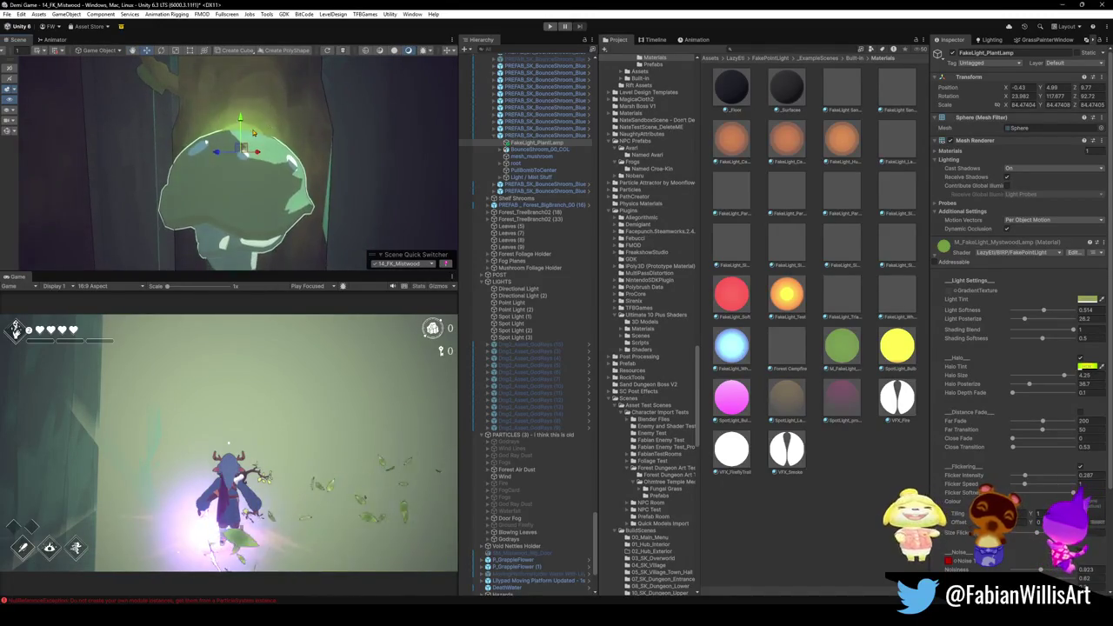
mouse_move(240, 122)
left_mouse_down()
mouse_move(235, 193)
mouse_move(240, 157)
left_mouse_up()
mouse_move(241, 192)
left_mouse_down()
mouse_move(280, 191)
mouse_move(347, 235)
left_mouse_up()
key("ctrl+z")
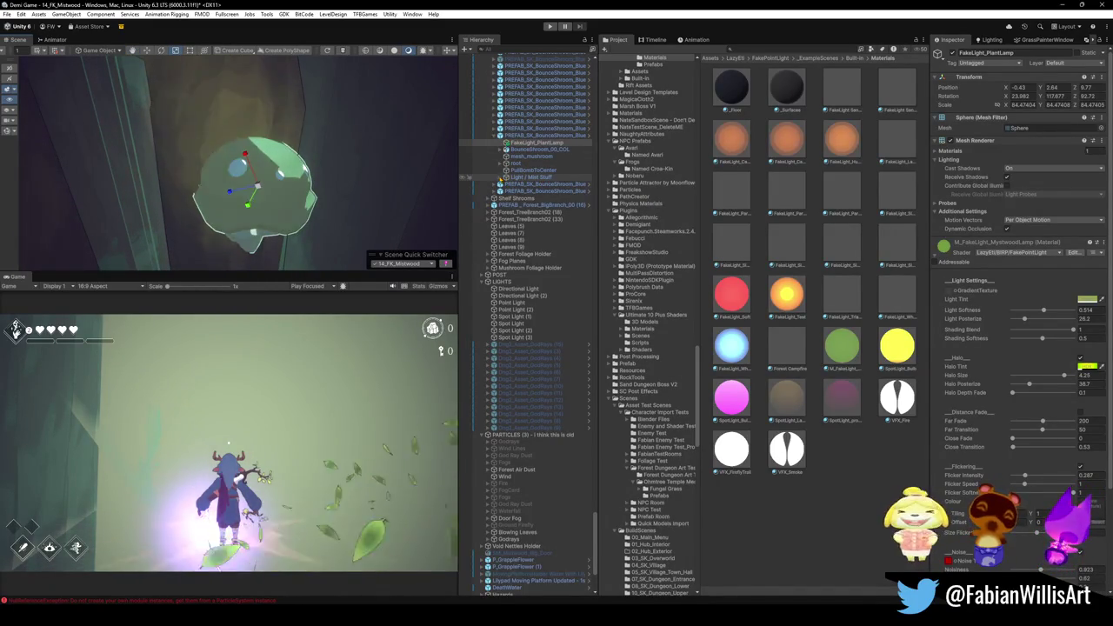
Move FakeLight_PlantLamp into Light / Mist Stuff and paste it as a child of Point Light
left_click(506, 177)
left_click(540, 191)
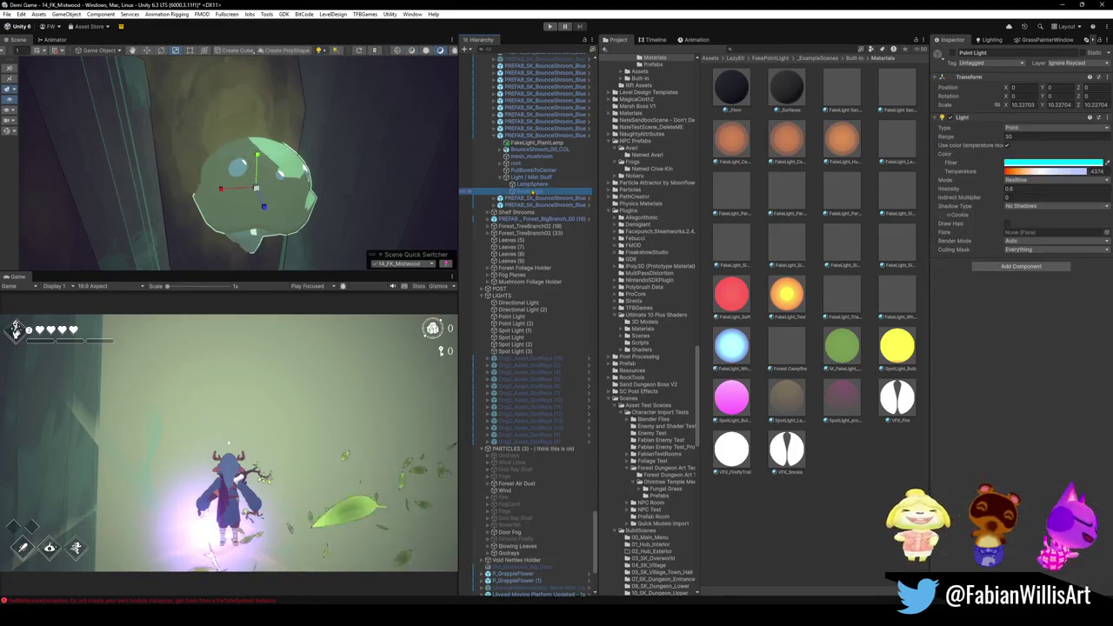
left_click(953, 54)
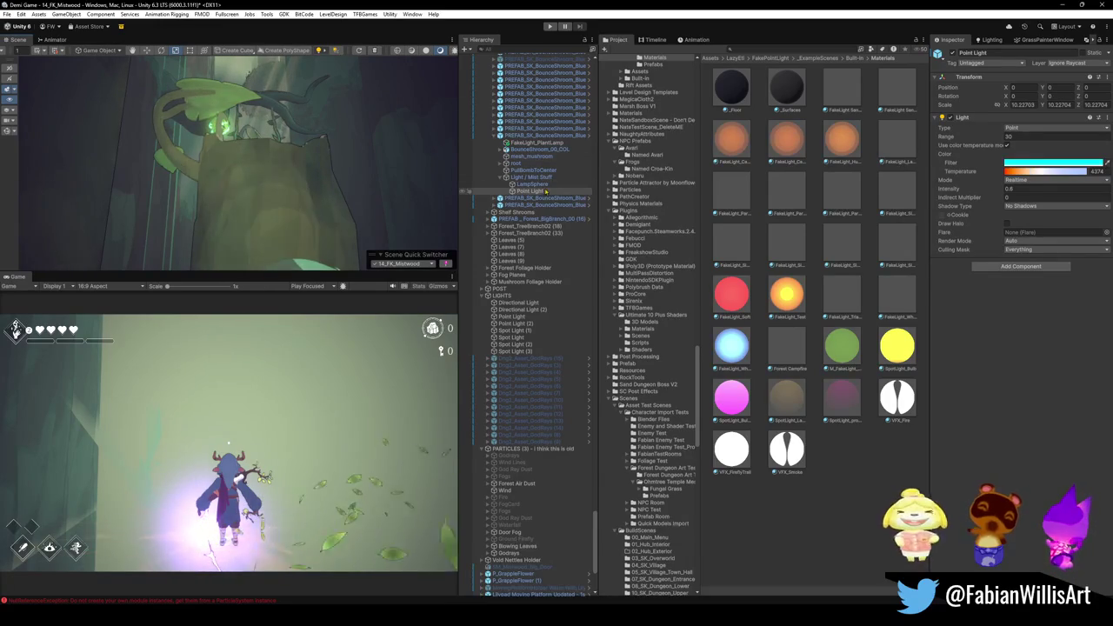
left_click(548, 142)
left_click_drag(541, 188, 541, 187)
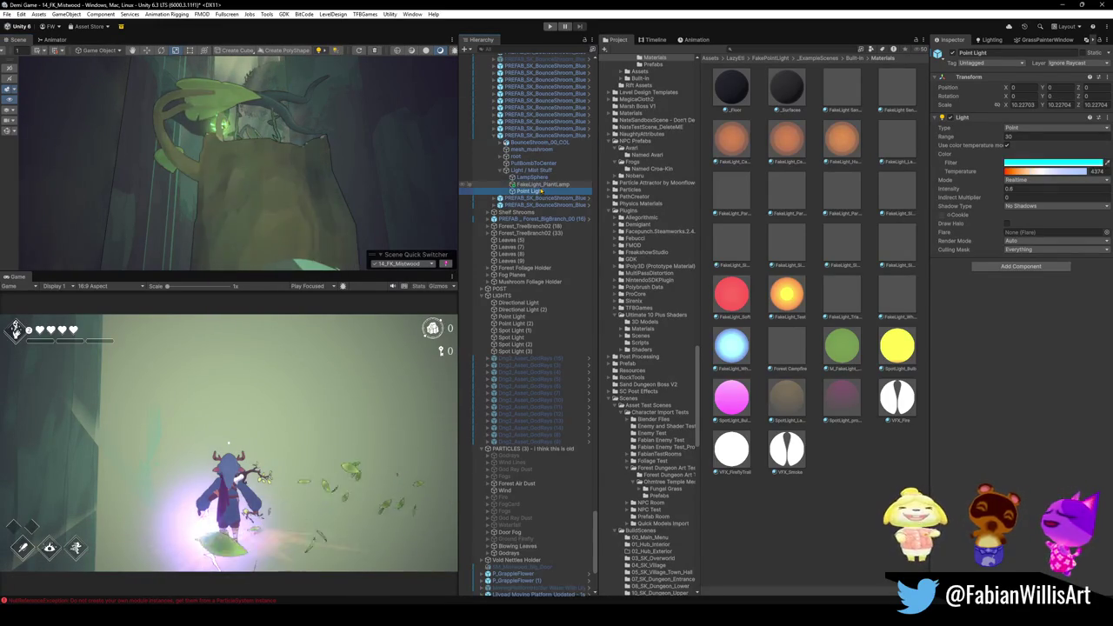
left_click(533, 170)
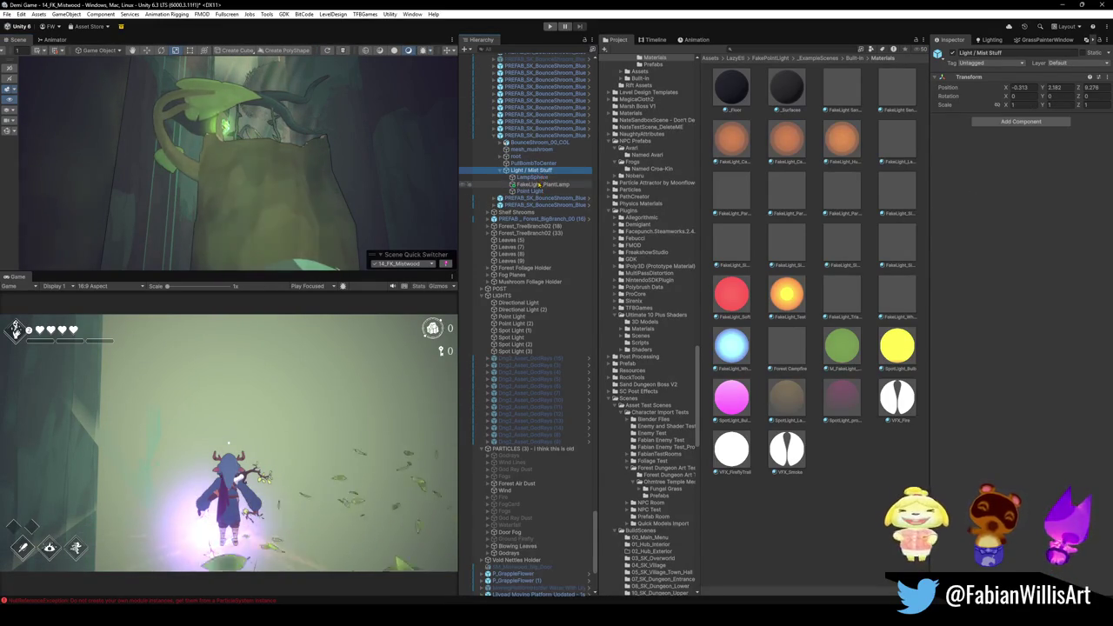
left_click(535, 190)
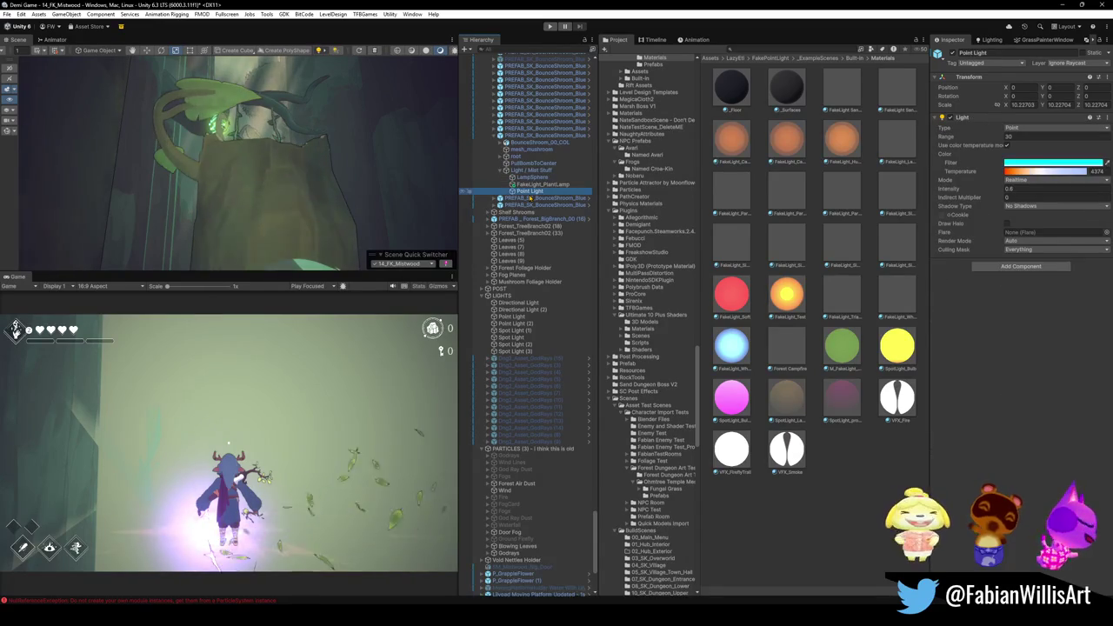
left_click(548, 177)
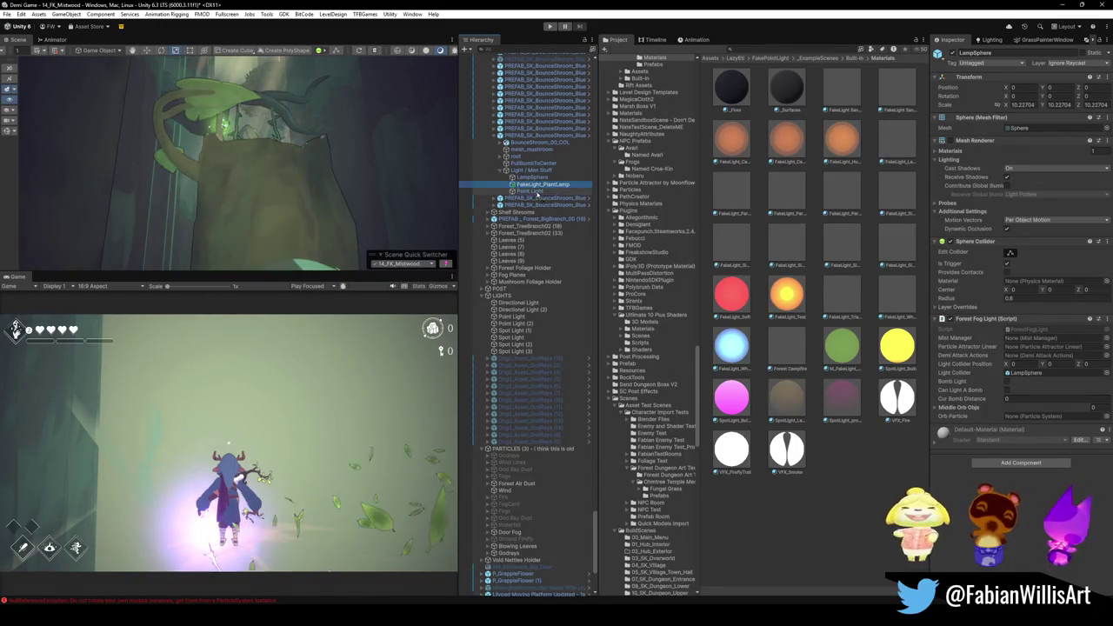
left_click(525, 184)
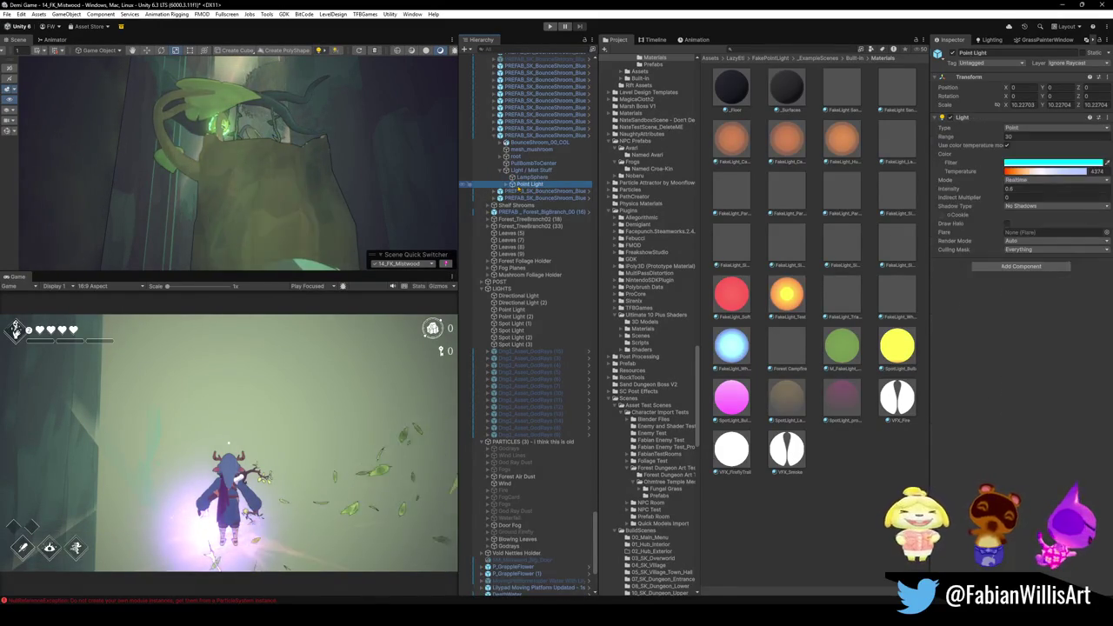
left_click(974, 118)
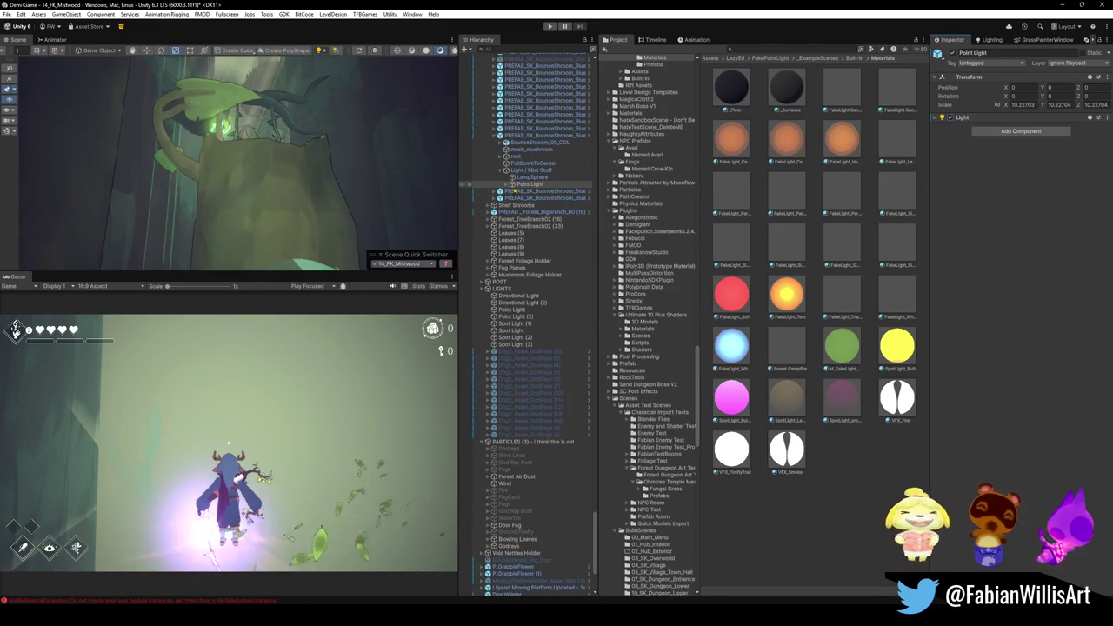
key("ctrl+shift+v")
Scale the reparented FakeLight_PlantLamp up to about 26.9 around the mushroom
key("f")
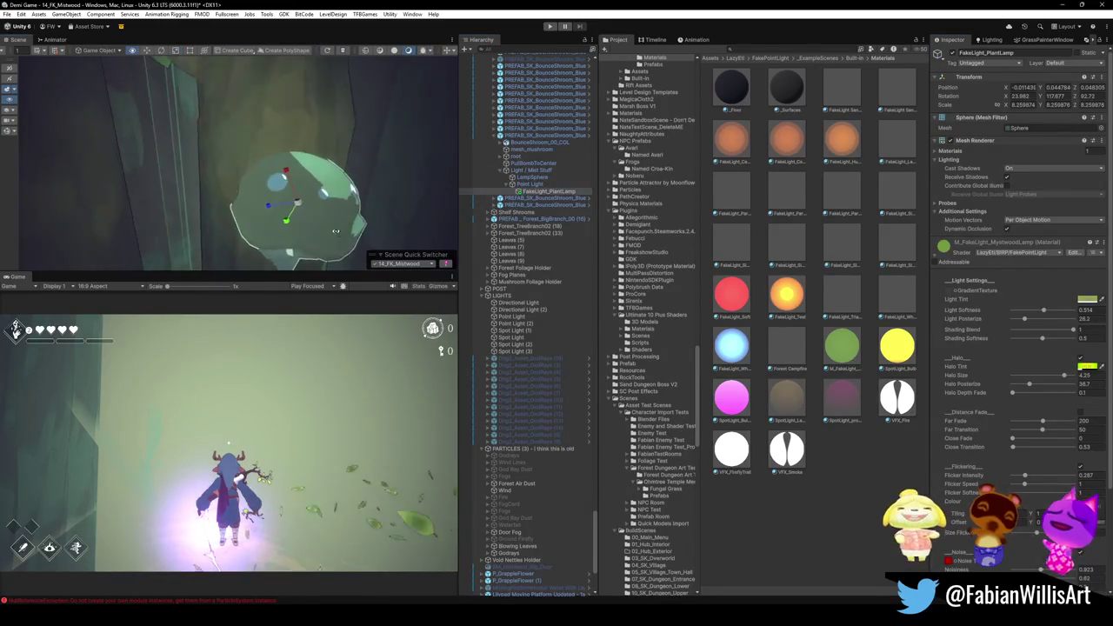
scroll(334, 234, "down", 5)
mouse_move(256, 222)
left_mouse_down()
mouse_move(391, 174)
mouse_move(430, 136)
mouse_move(356, 139)
mouse_move(349, 206)
left_mouse_up()
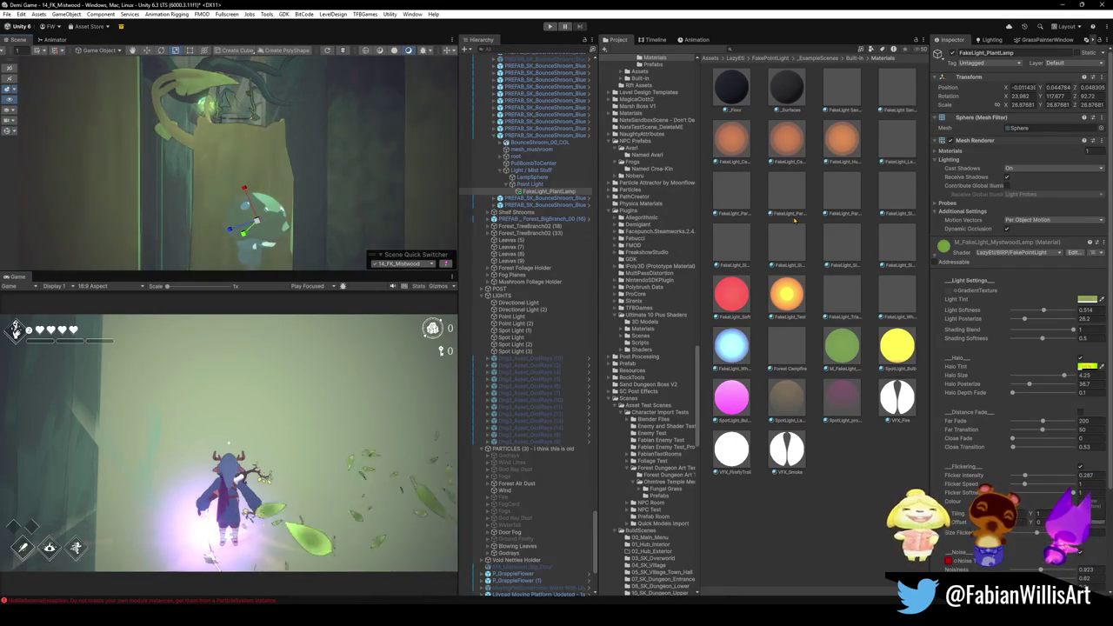
Preview a blue Light Tint, cancel it, and select the green M_FakeLight material
left_click(1087, 298)
left_click_drag(1066, 351, 1034, 379)
left_click(1028, 374)
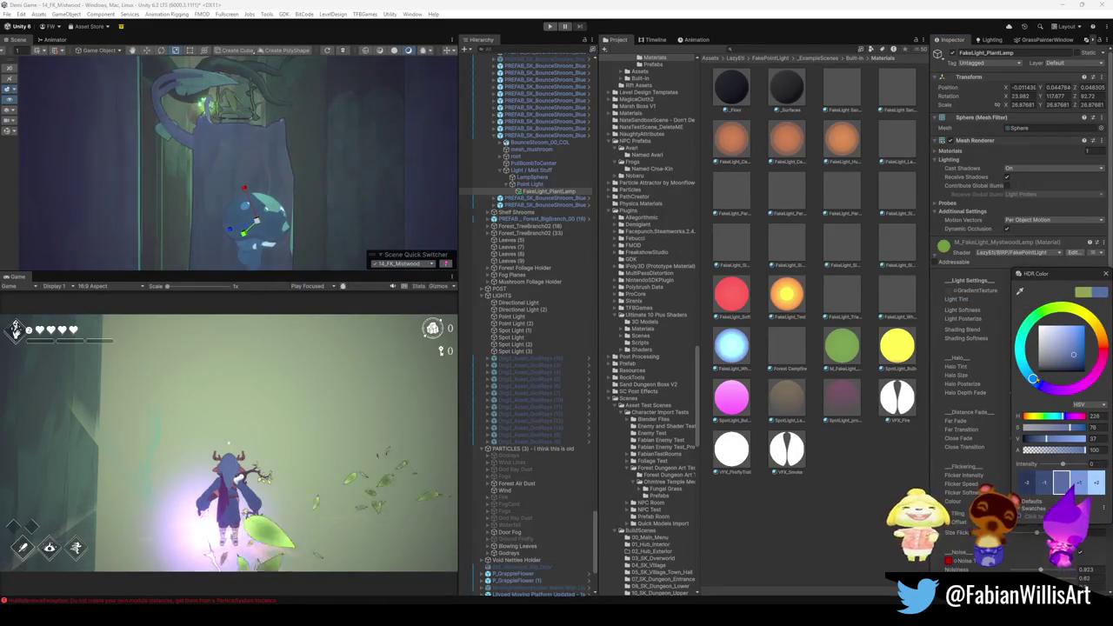
key("Escape")
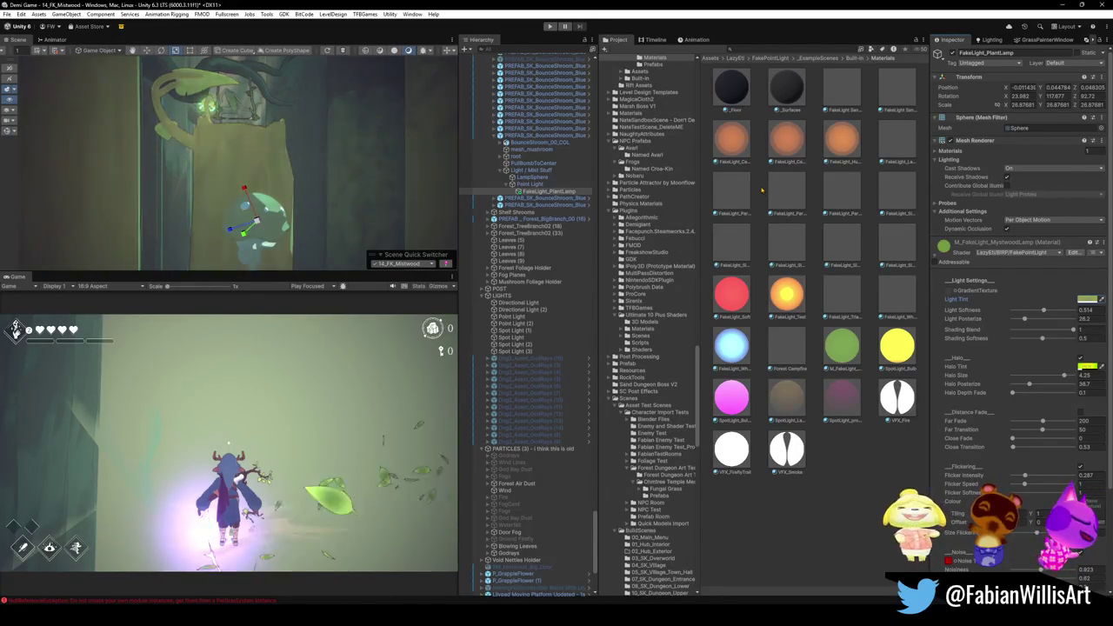
left_click(843, 358)
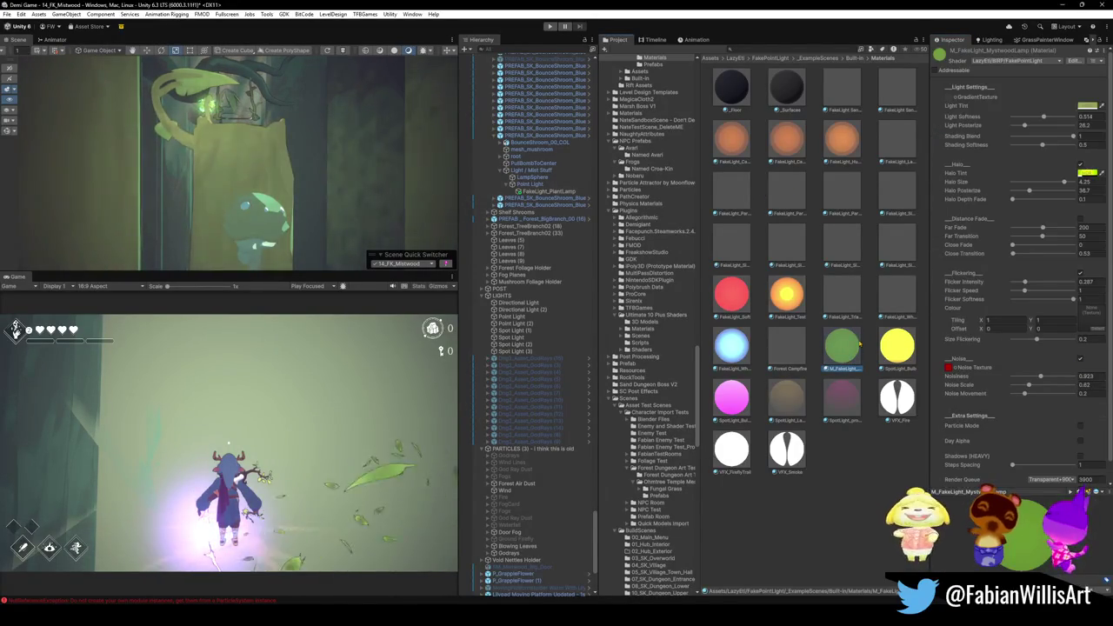
Duplicate the green fake-light material as M_FakeLight_MushroomGlow
key("ctrl+d")
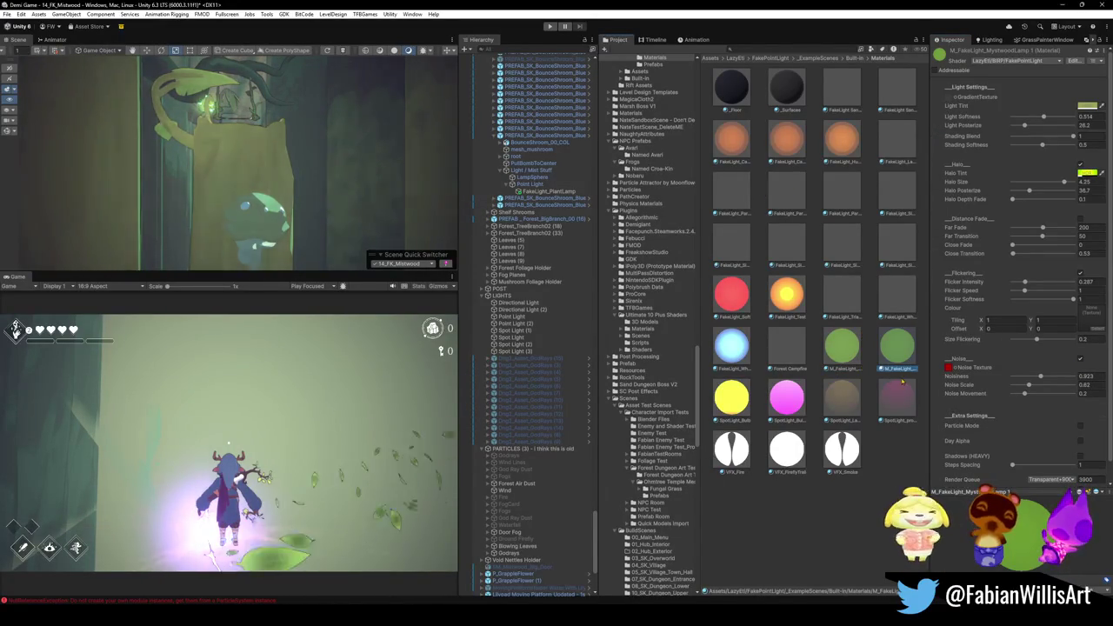
key("F2")
key("Return")
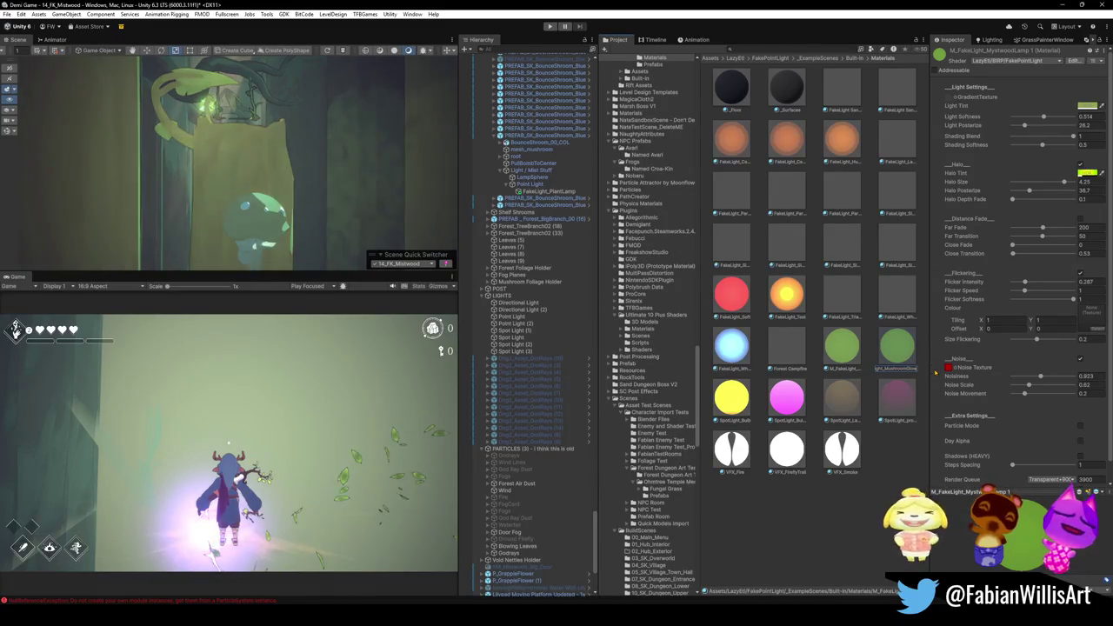
key("Left")
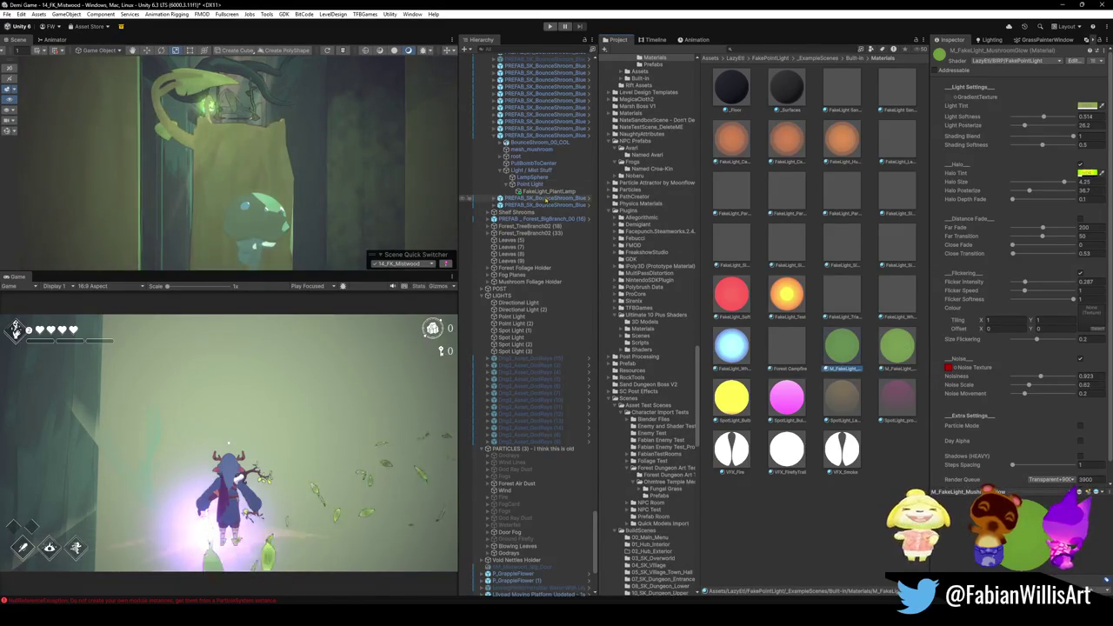
Assign M_FakeLight_MushroomGlow to FakeLight_PlantLamp's Mesh Renderer material slot
left_click(550, 191)
mouse_move(852, 356)
left_mouse_down()
mouse_move(937, 241)
mouse_move(939, 285)
left_mouse_up()
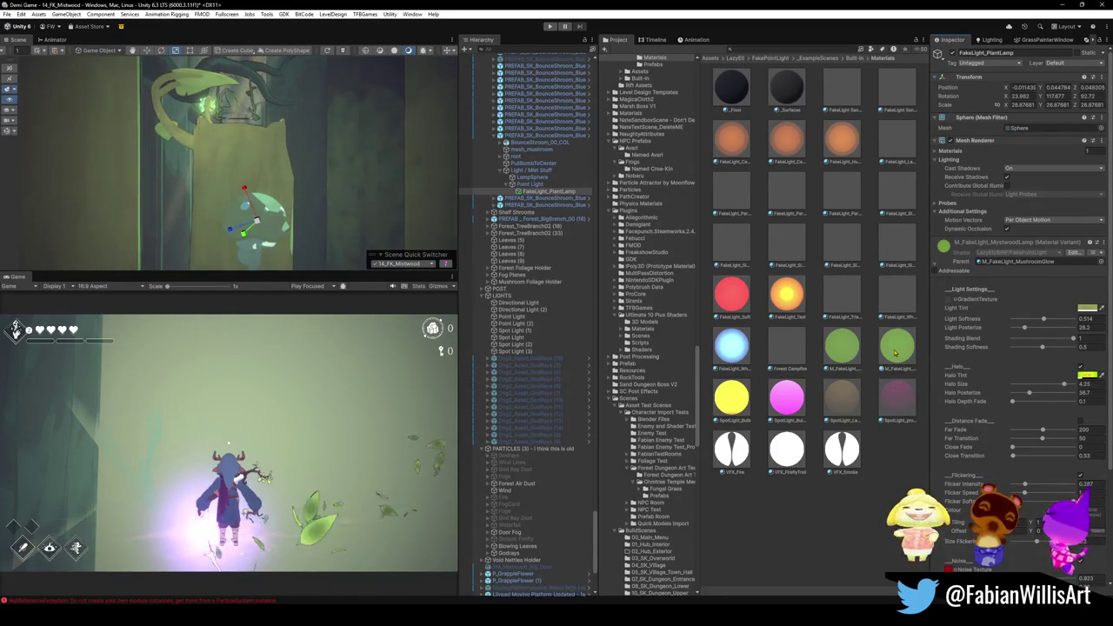
left_click_drag(896, 352, 1000, 493)
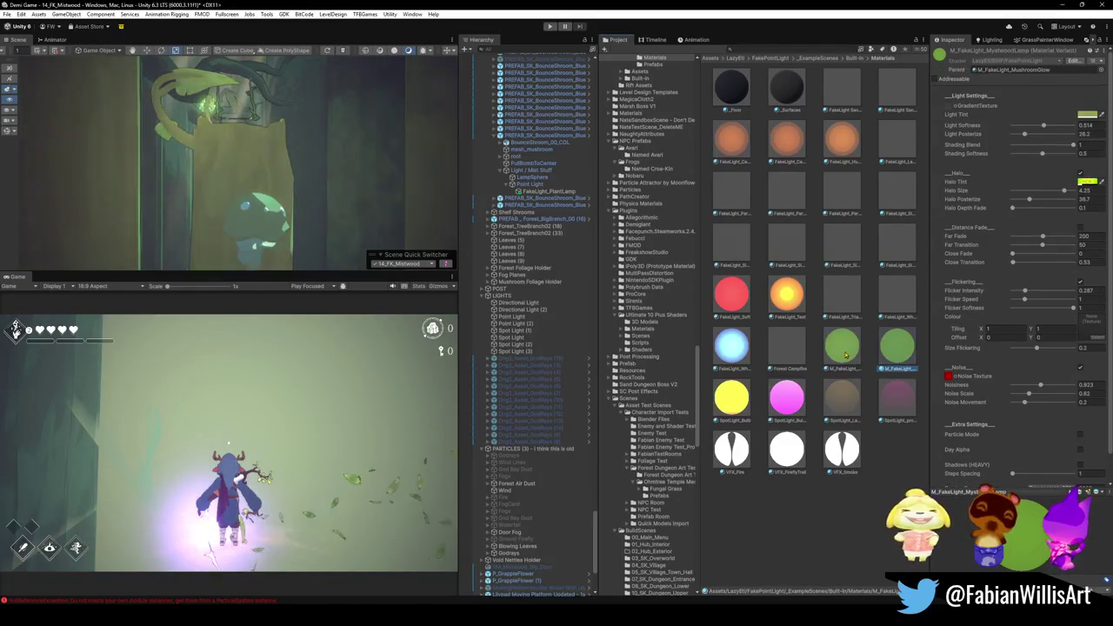
key("ctrl+z")
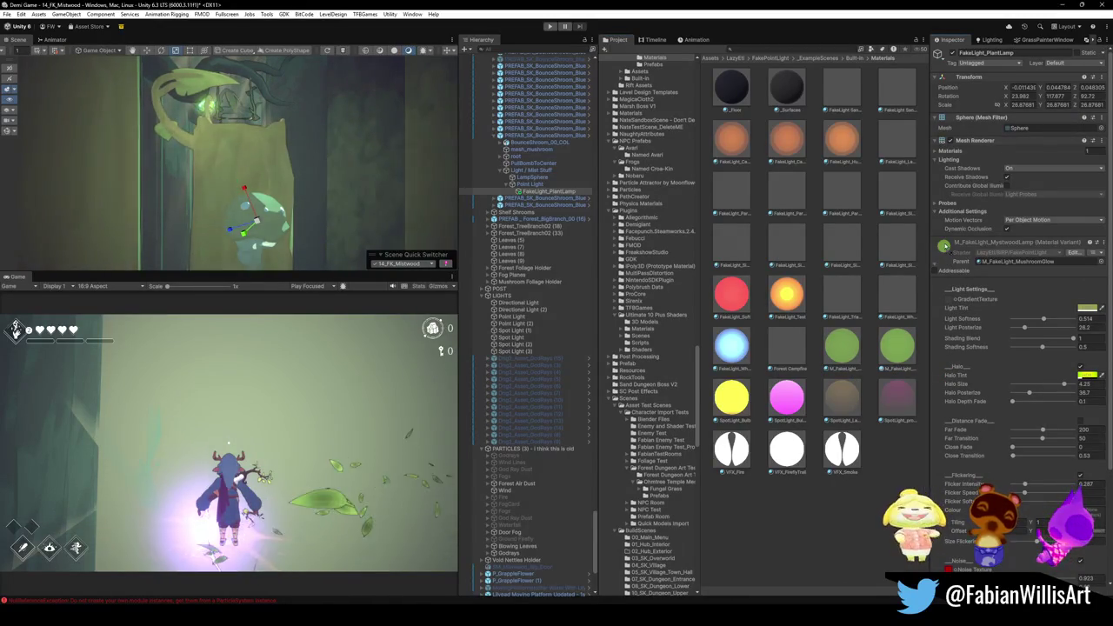
left_click(939, 247)
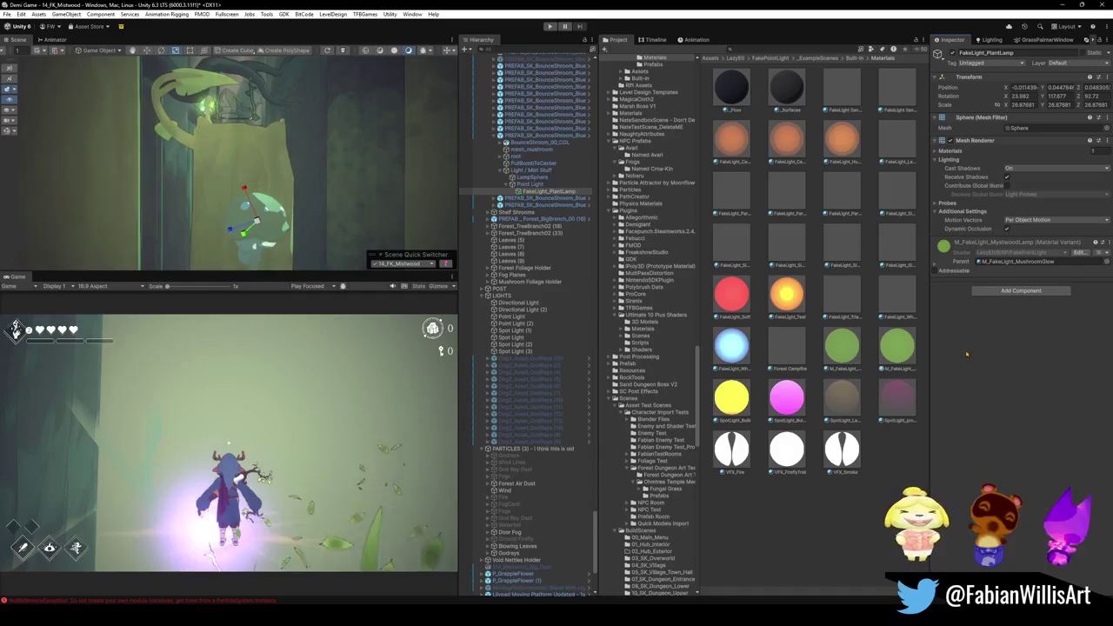
left_click_drag(842, 348, 951, 273)
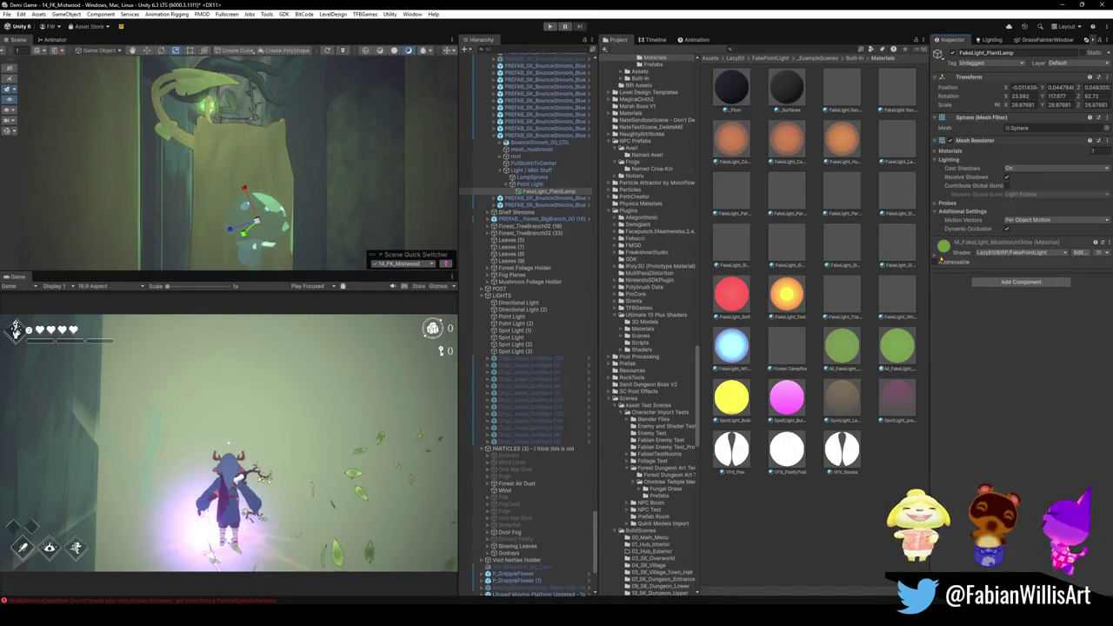
left_click(935, 257)
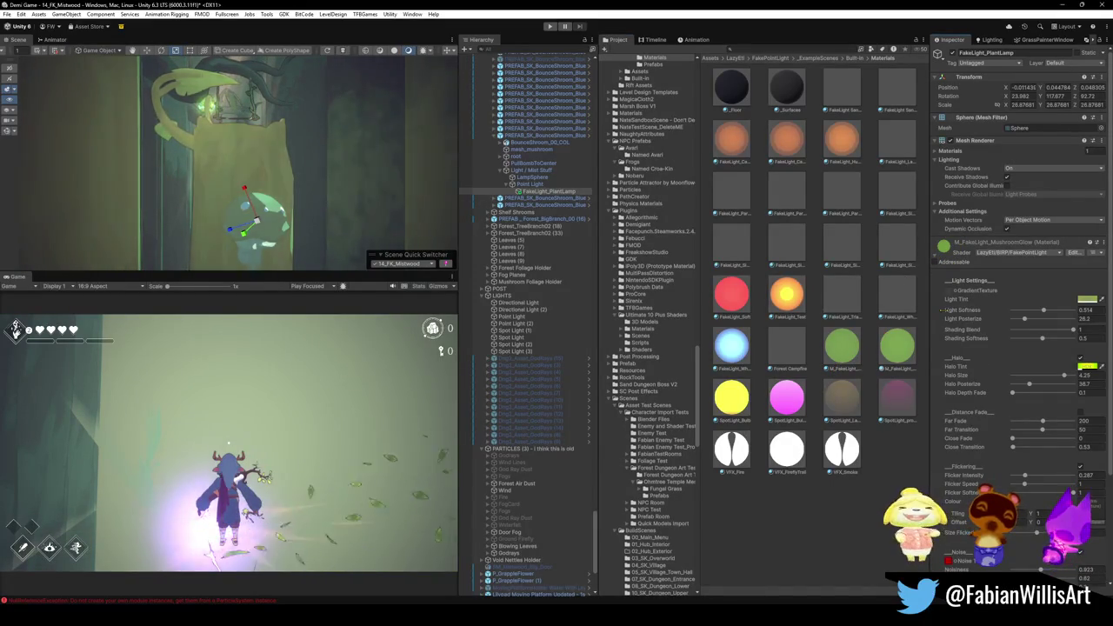
Set M_FakeLight_MushroomGlow's Light Tint to teal and its Light Softness from 0.514 to 0
left_click(1087, 298)
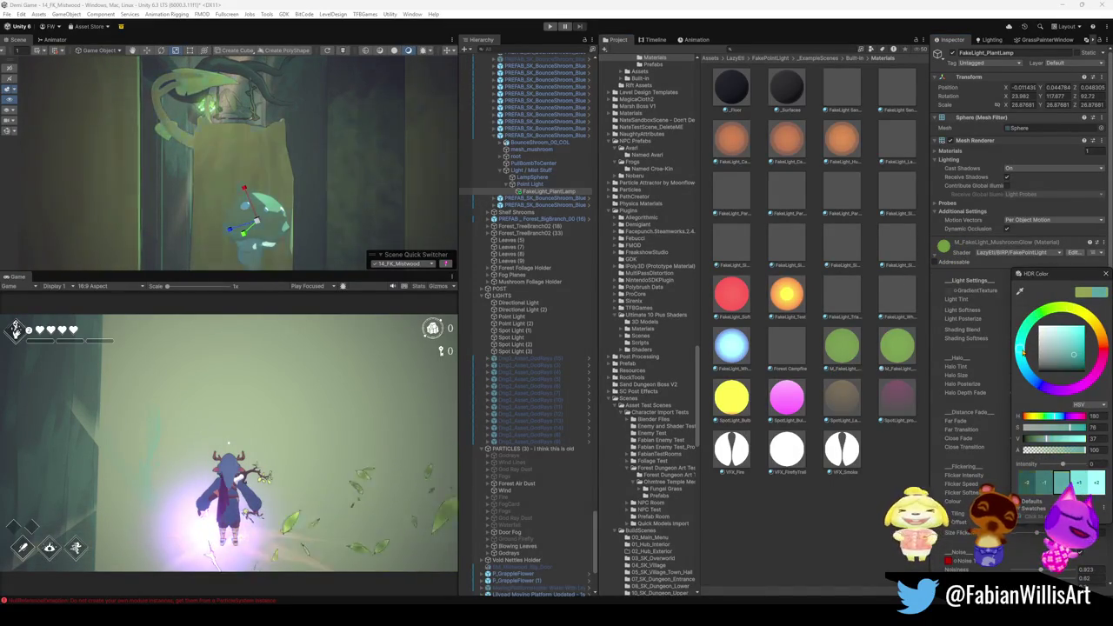
left_click_drag(1022, 354, 1073, 355)
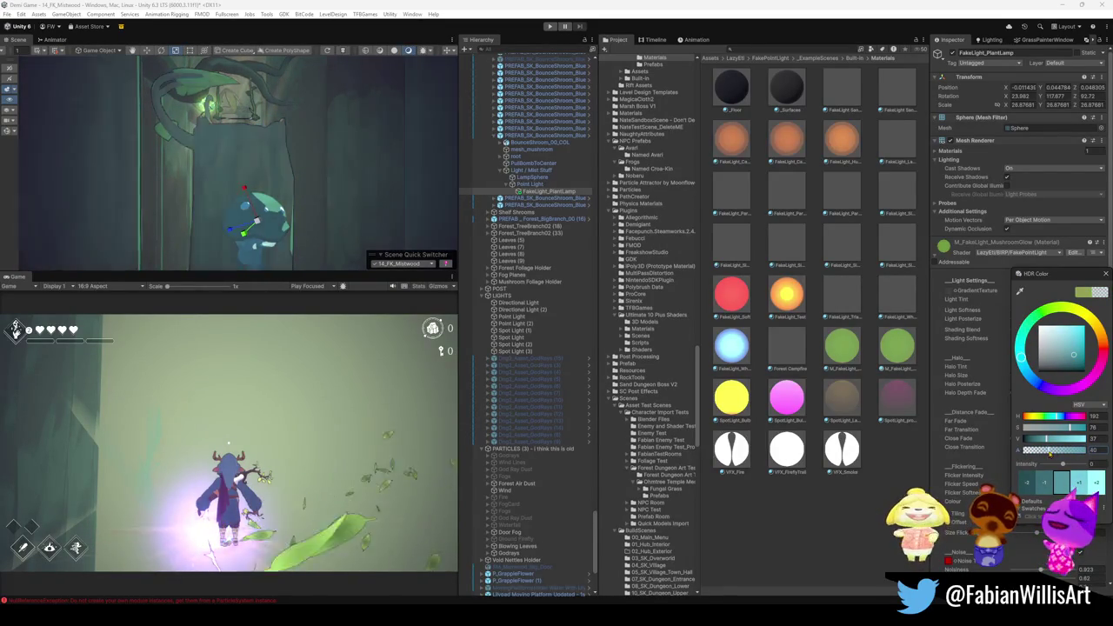
left_click(554, 185)
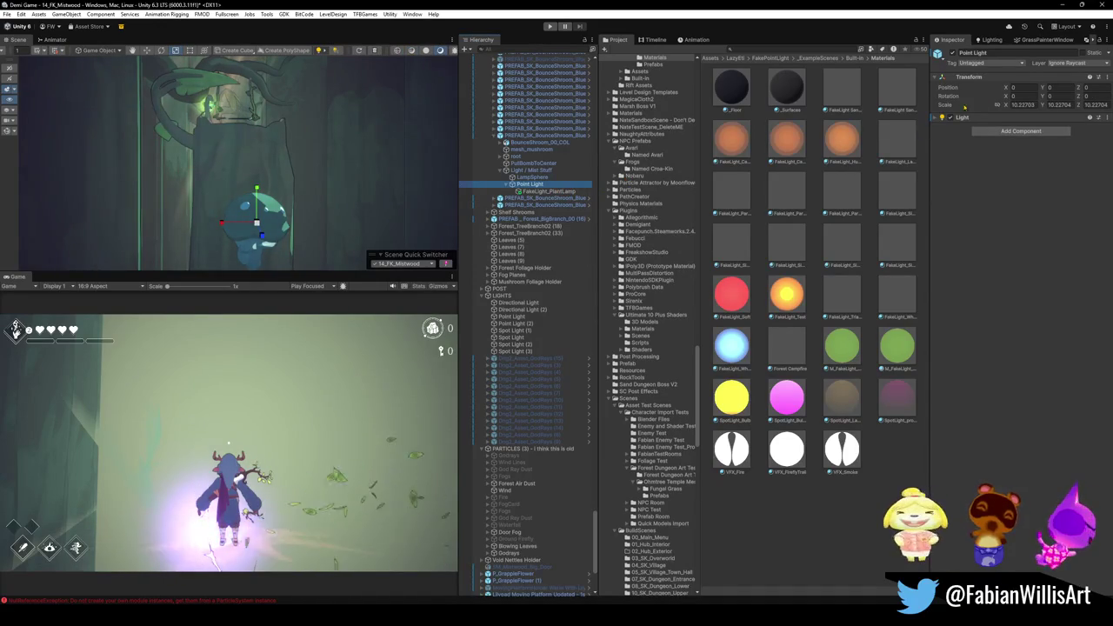
left_click(951, 117)
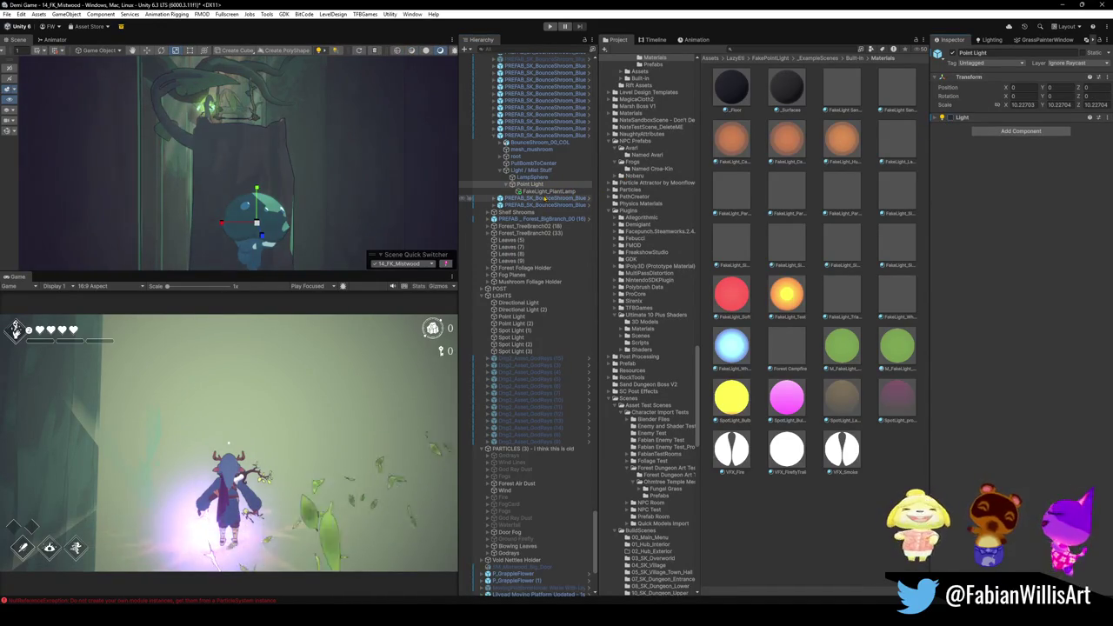
left_click(522, 192)
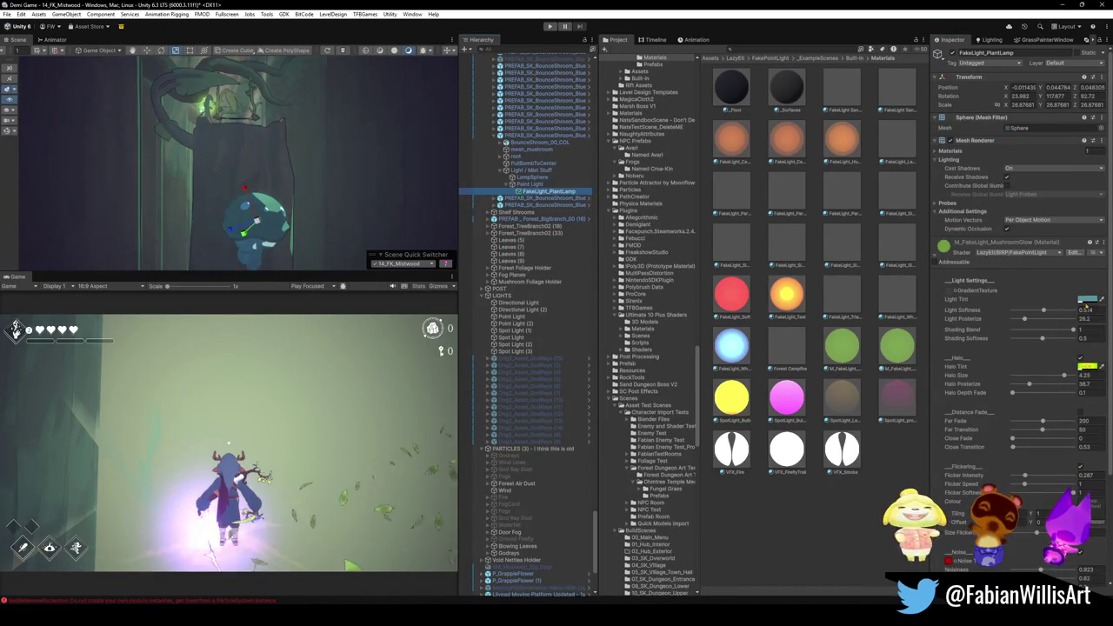
left_click(1087, 299)
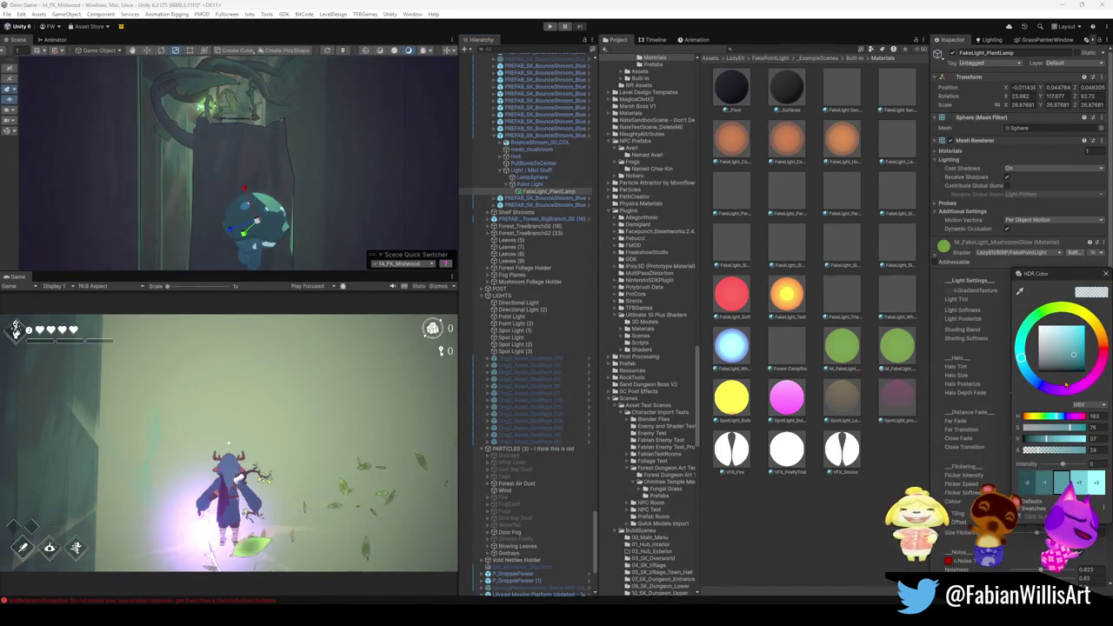
left_click(959, 520)
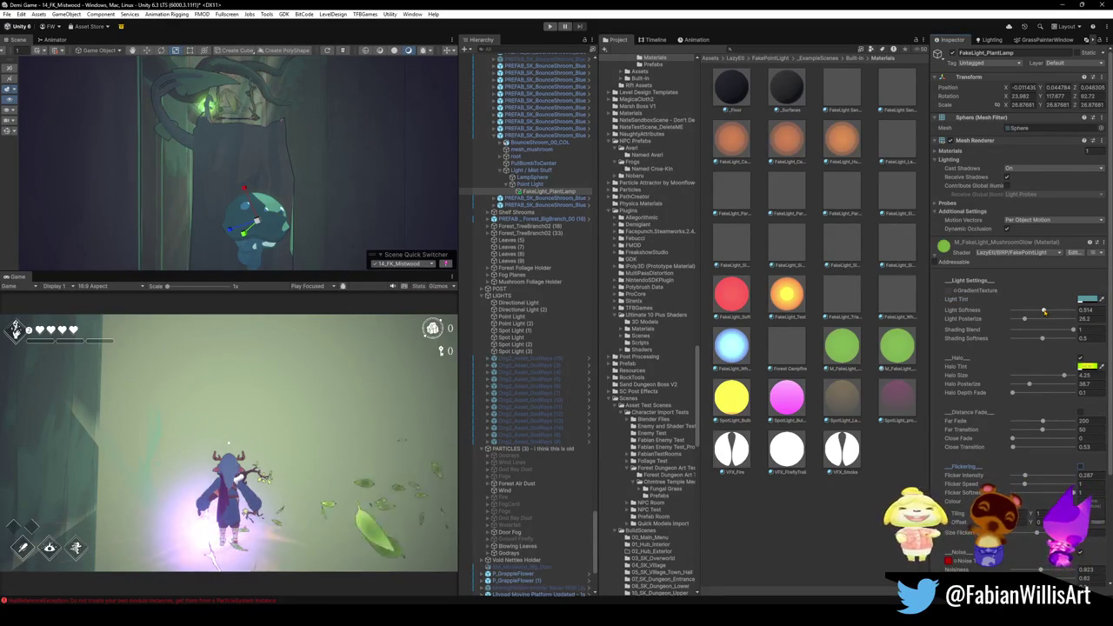
mouse_move(1026, 319)
left_mouse_down()
mouse_move(1068, 321)
mouse_move(1011, 328)
left_mouse_up()
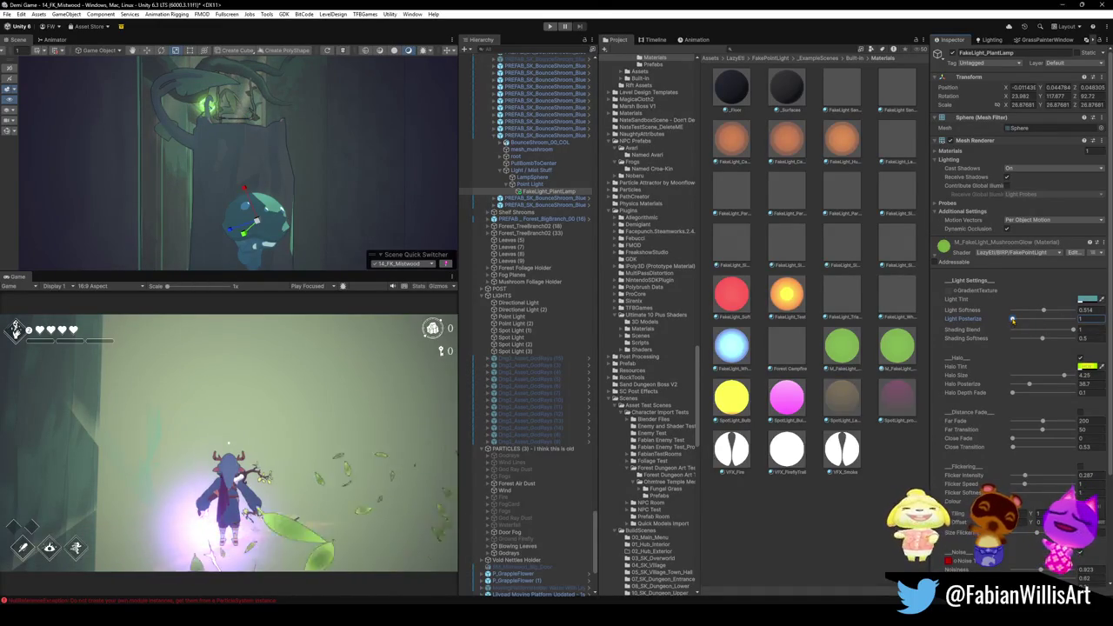
mouse_move(1043, 310)
left_mouse_down()
mouse_move(1013, 311)
mouse_move(1053, 312)
mouse_move(1007, 315)
left_mouse_up()
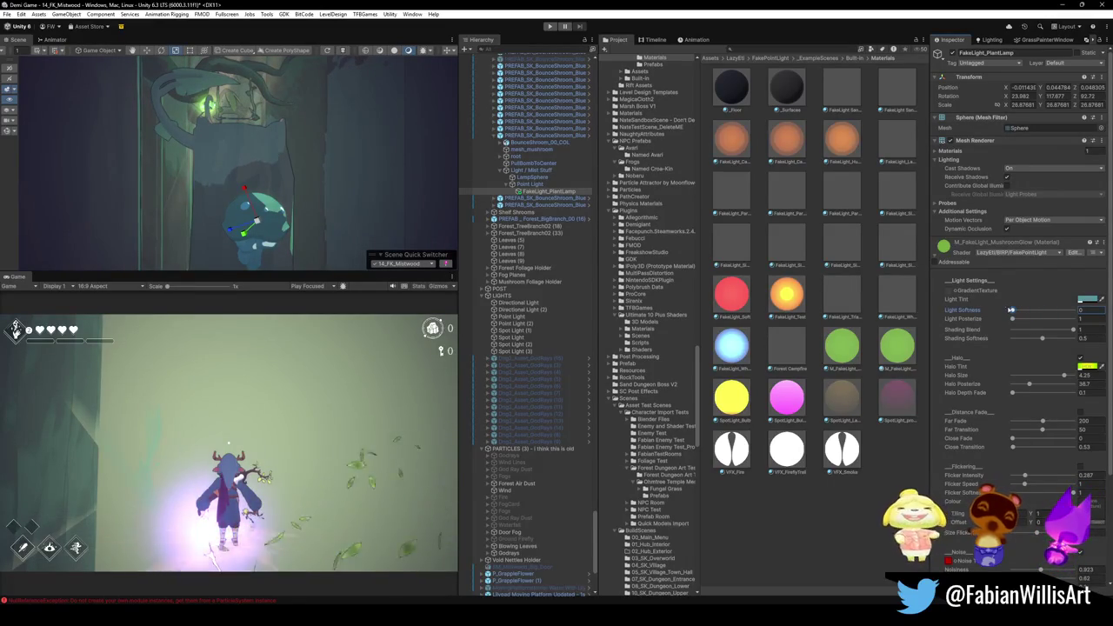
Tune the glow material's sliders: light softness near 0, shading blend lowered, shading softness at 1
left_click_drag(1014, 310, 1021, 312)
mouse_move(1020, 311)
left_mouse_down()
mouse_move(1082, 322)
mouse_move(1019, 323)
left_mouse_up()
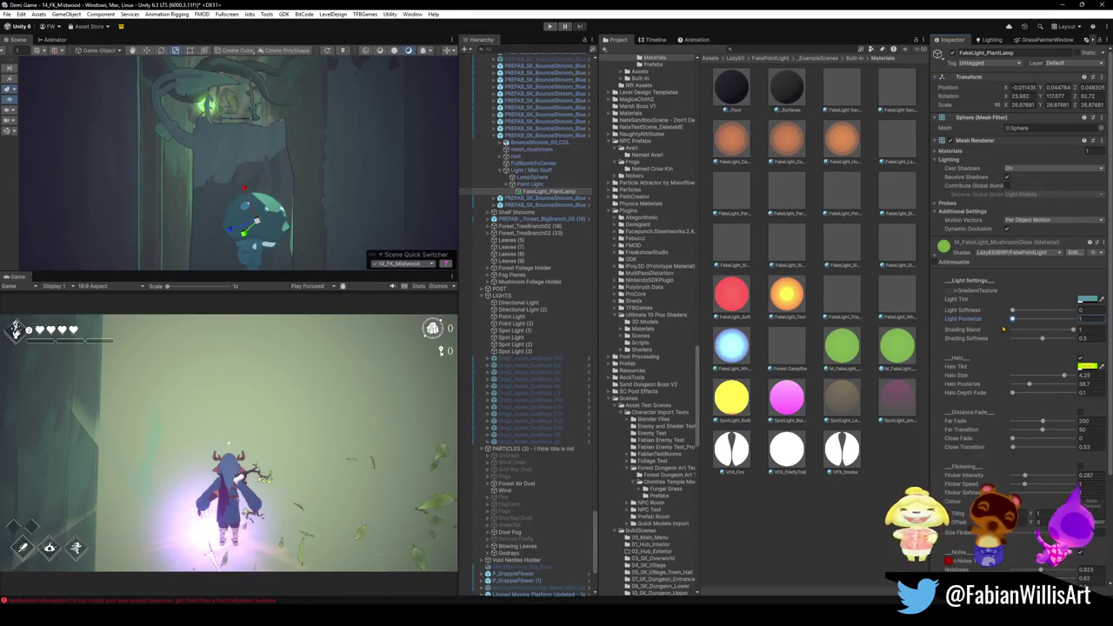
mouse_move(1074, 331)
left_mouse_down()
mouse_move(954, 330)
mouse_move(1044, 322)
mouse_move(1022, 318)
left_mouse_up()
left_click_drag(357, 139, 348, 115)
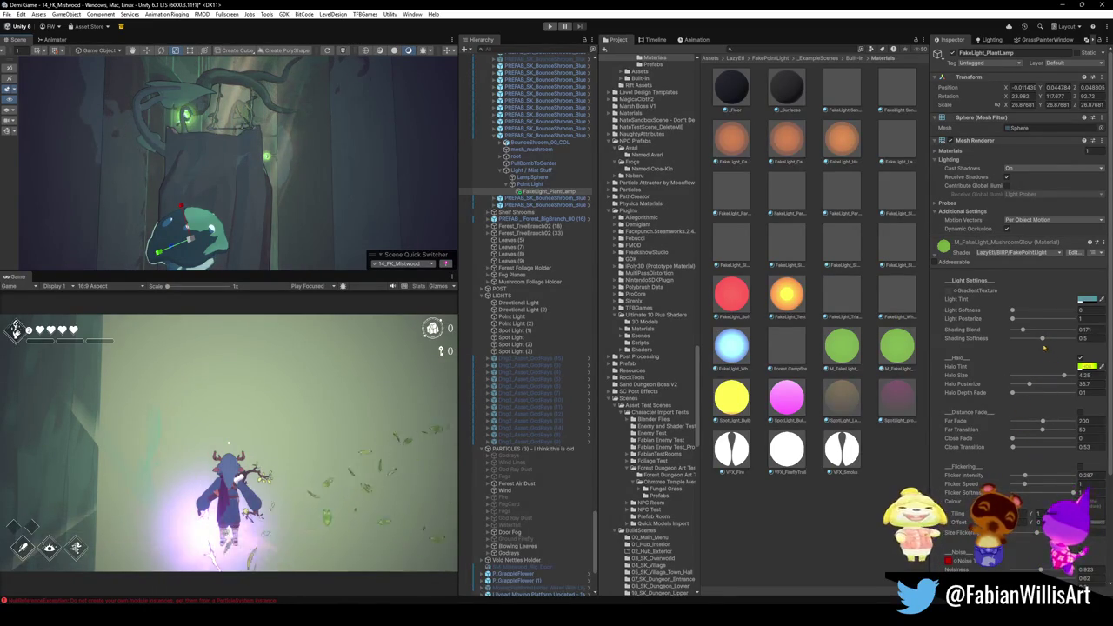
mouse_move(1044, 341)
left_mouse_down()
mouse_move(1012, 341)
mouse_move(1055, 339)
mouse_move(1002, 363)
mouse_move(1024, 338)
mouse_move(1073, 338)
mouse_move(968, 358)
left_mouse_up()
left_click_drag(329, 195, 381, 195)
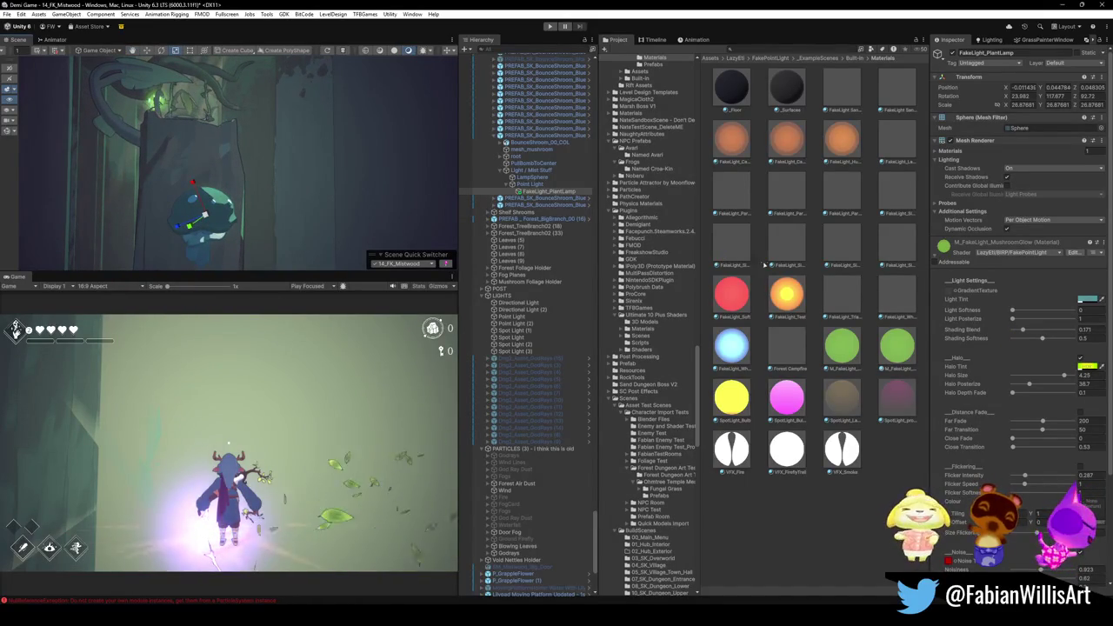
left_click_drag(1045, 342, 1075, 338)
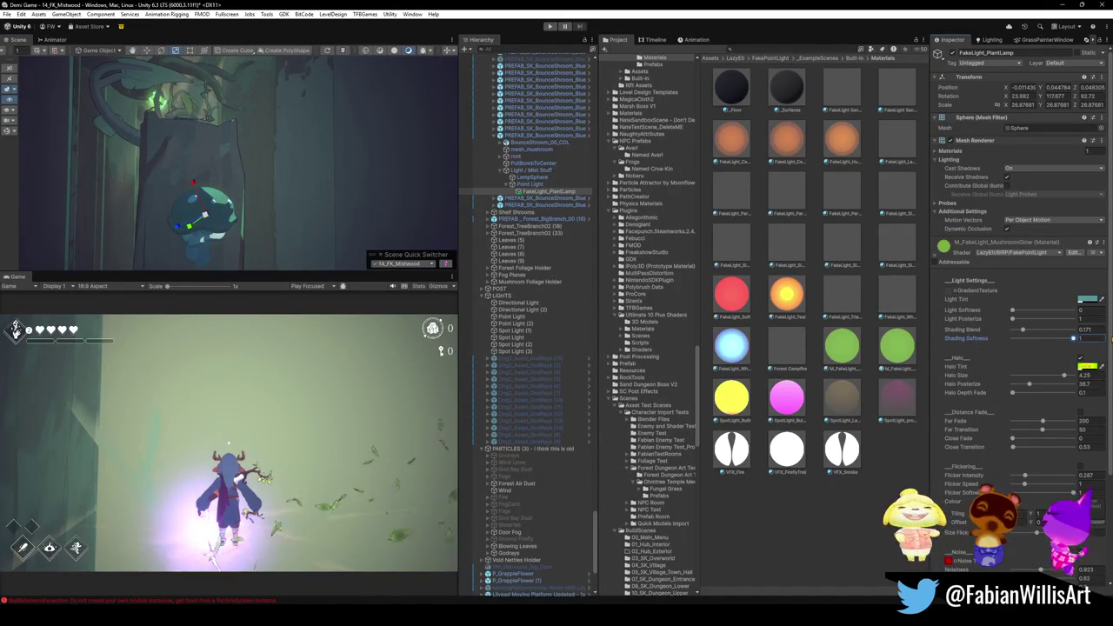
left_click_drag(287, 165, 292, 165)
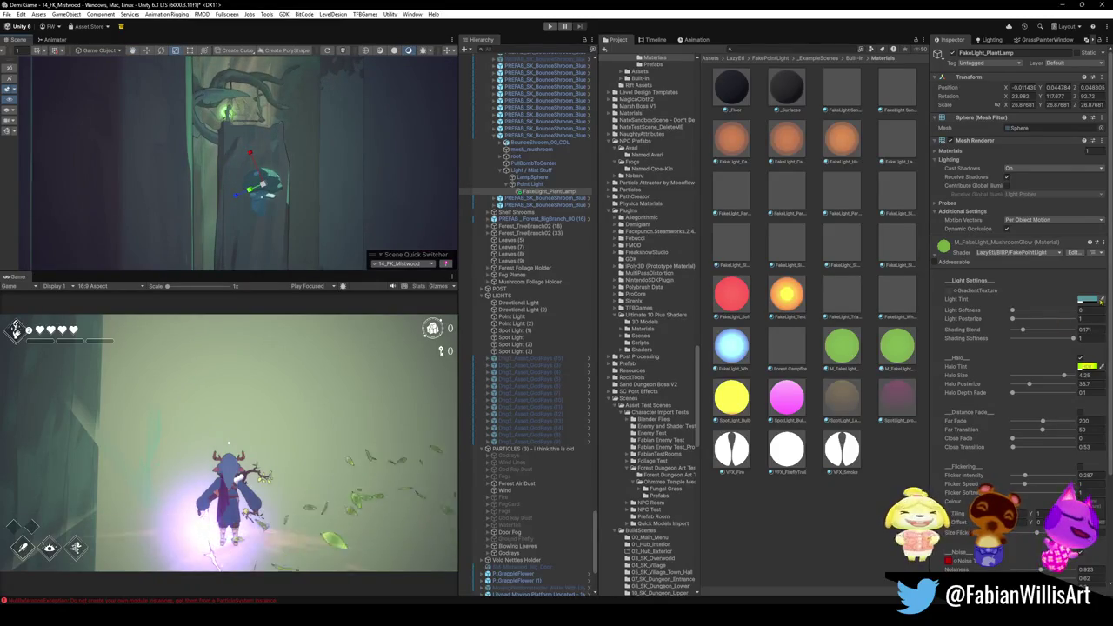
Raise the light tint's alpha for a brighter glow and set its hue back to teal
left_click(1087, 299)
mouse_move(1043, 451)
left_mouse_down()
mouse_move(1085, 450)
mouse_move(1035, 453)
left_mouse_up()
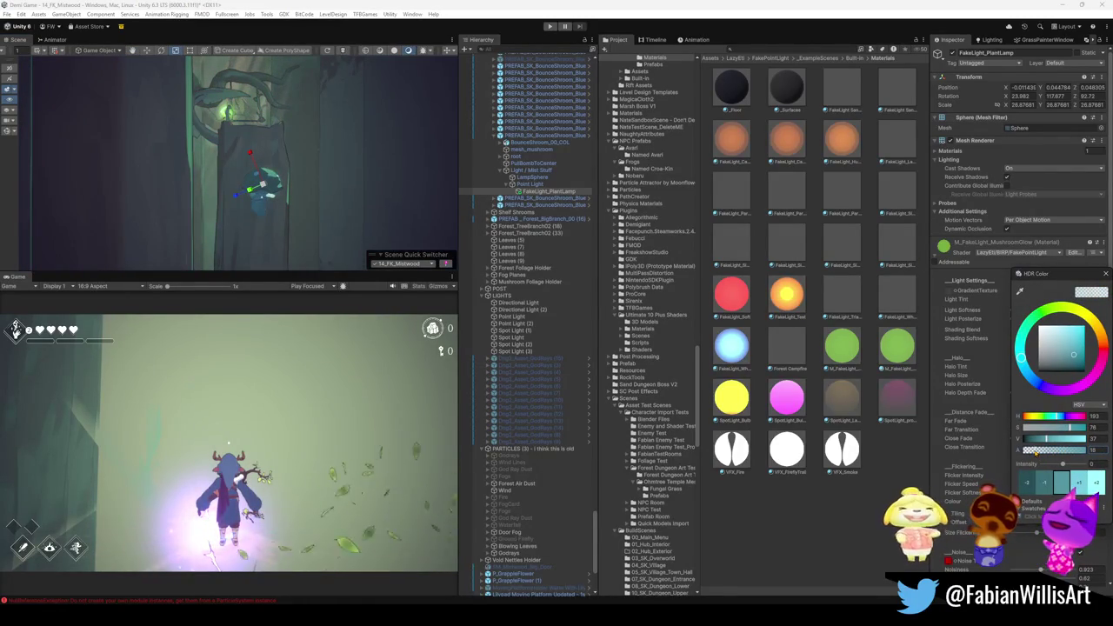
mouse_move(1022, 362)
left_mouse_down()
mouse_move(1031, 325)
mouse_move(1024, 338)
left_mouse_up()
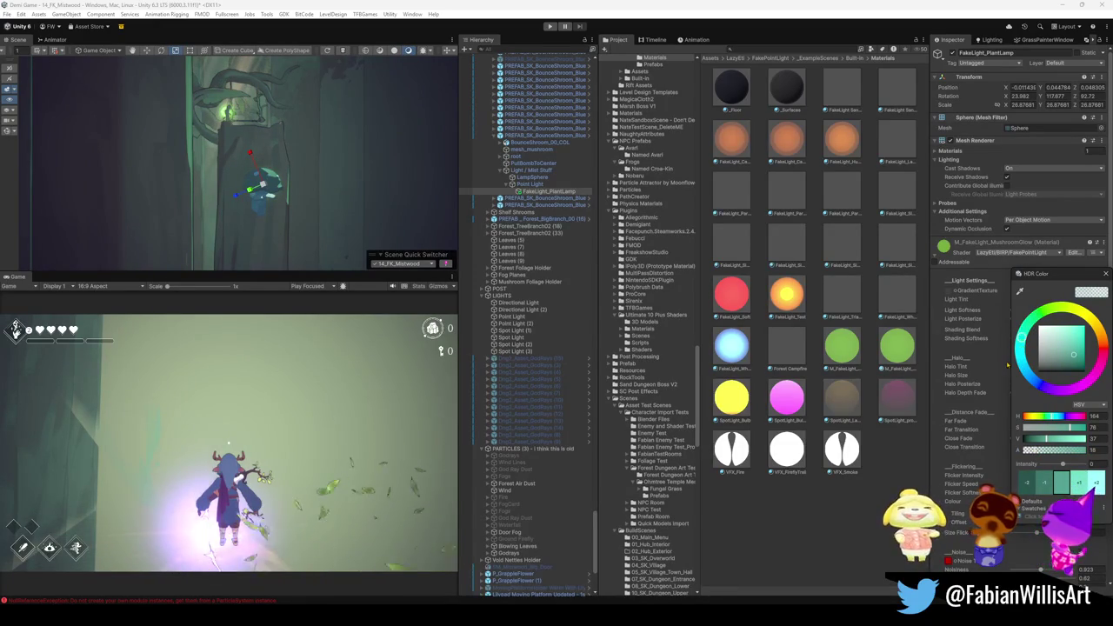
left_click_drag(1022, 342, 1019, 352)
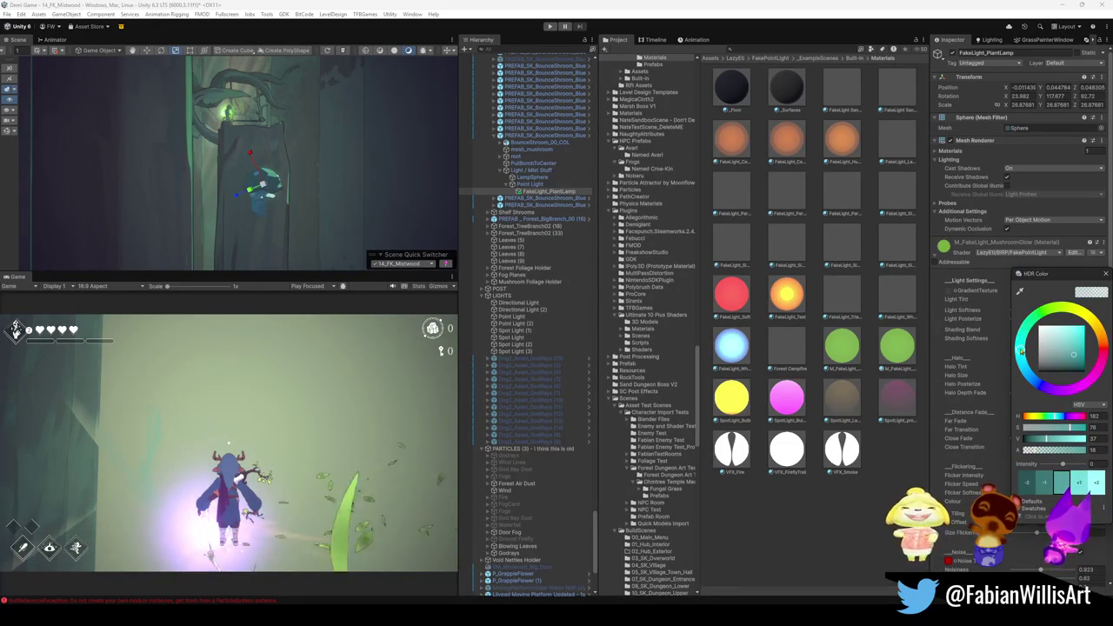
left_click(709, 98)
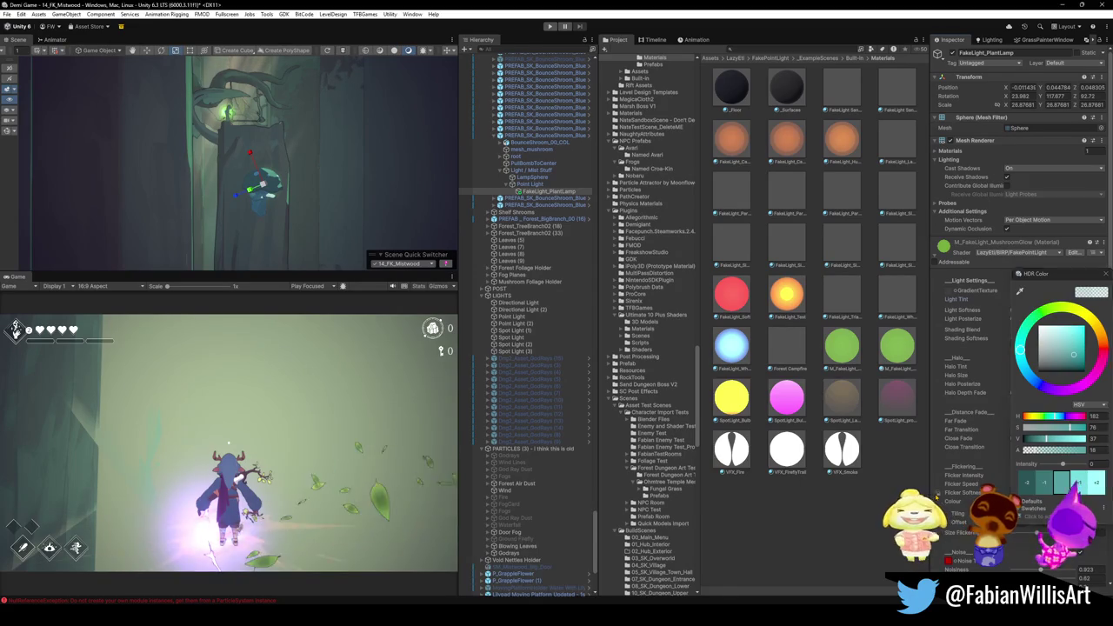
left_click(533, 185)
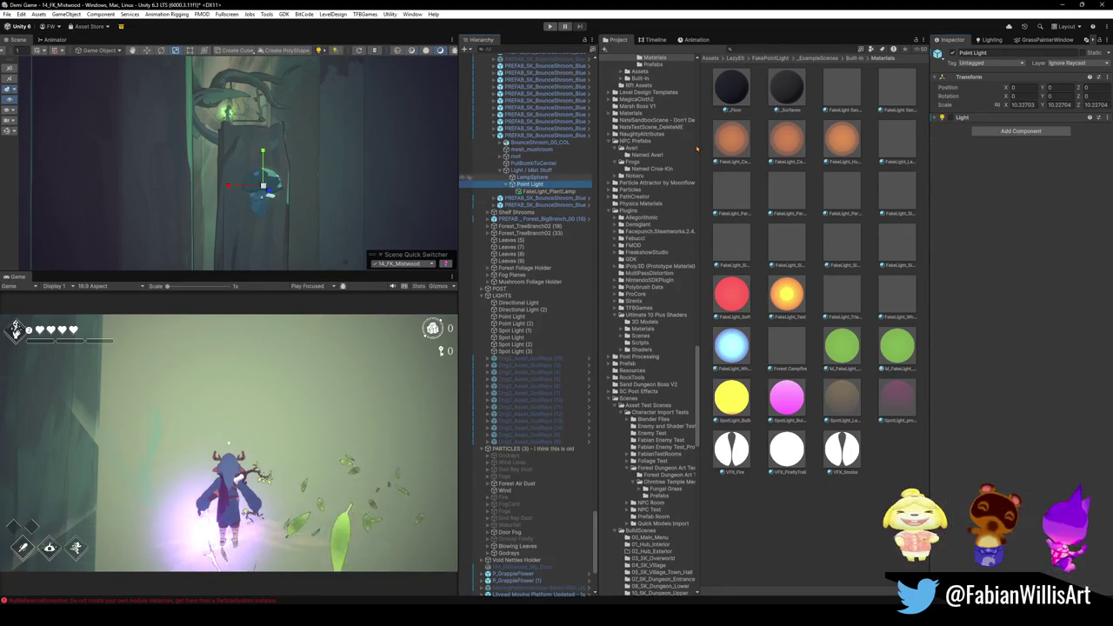
Deactivate the Point Light, then select the PREFAB_SK_BounceShroom_Blue mushroom instance
left_click(952, 54)
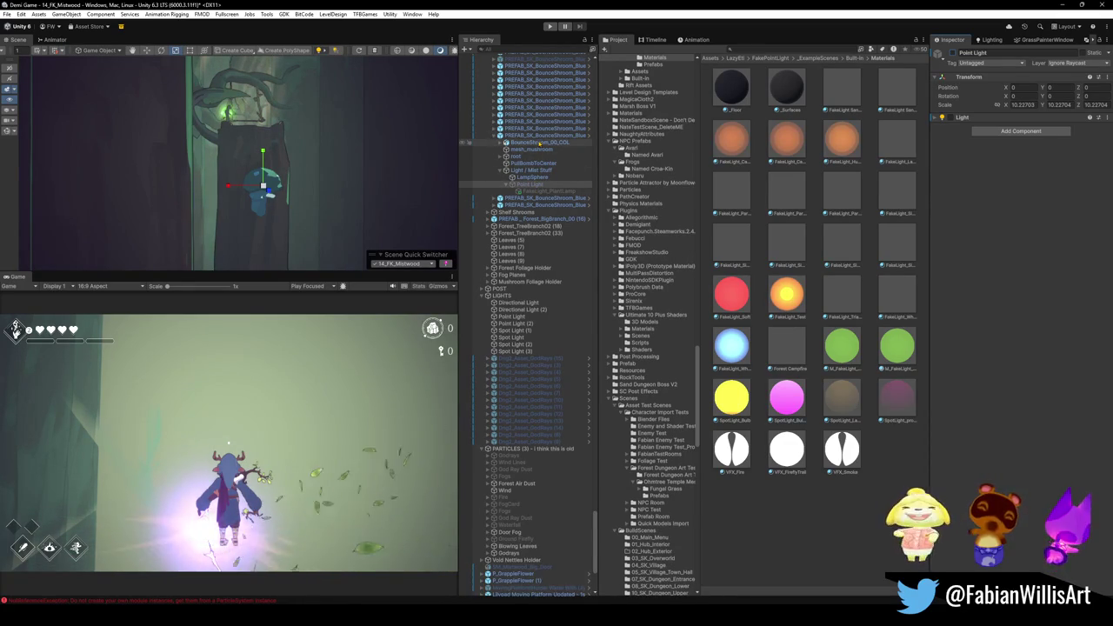
left_click(540, 136)
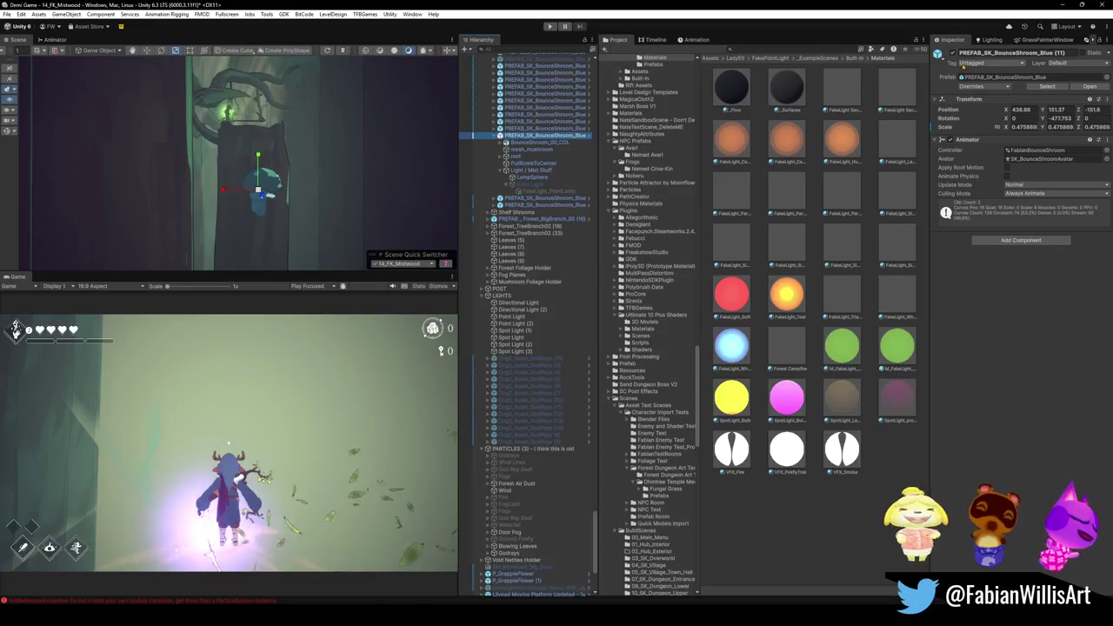
left_click(972, 86)
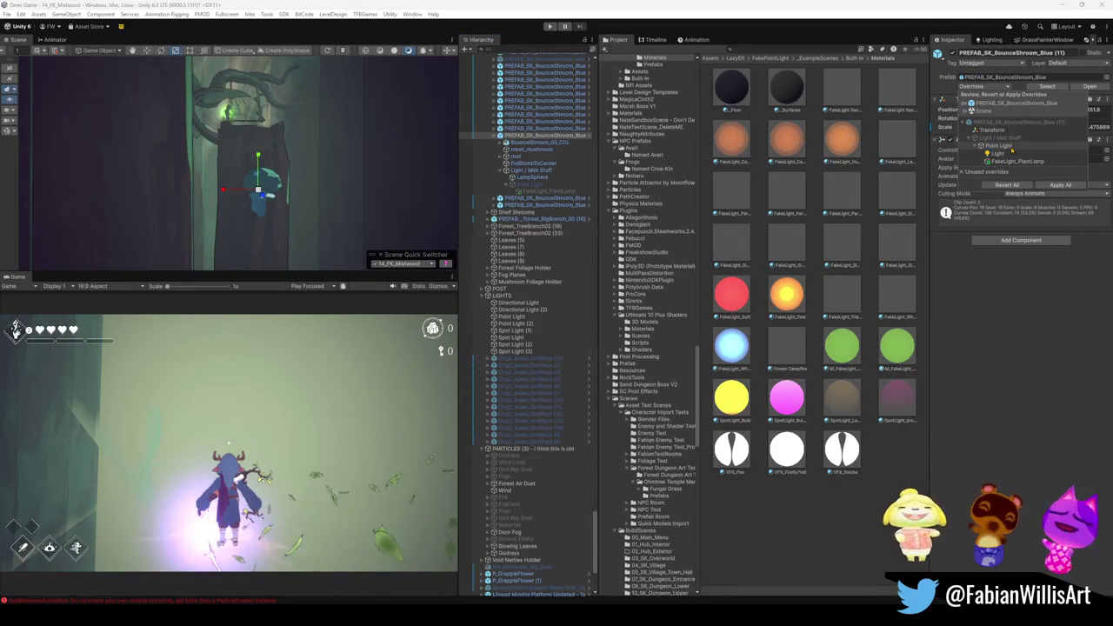
Apply the Point Light, Light and added FakeLight_PlantLamp overrides to the mushroom prefab
left_click(1009, 148)
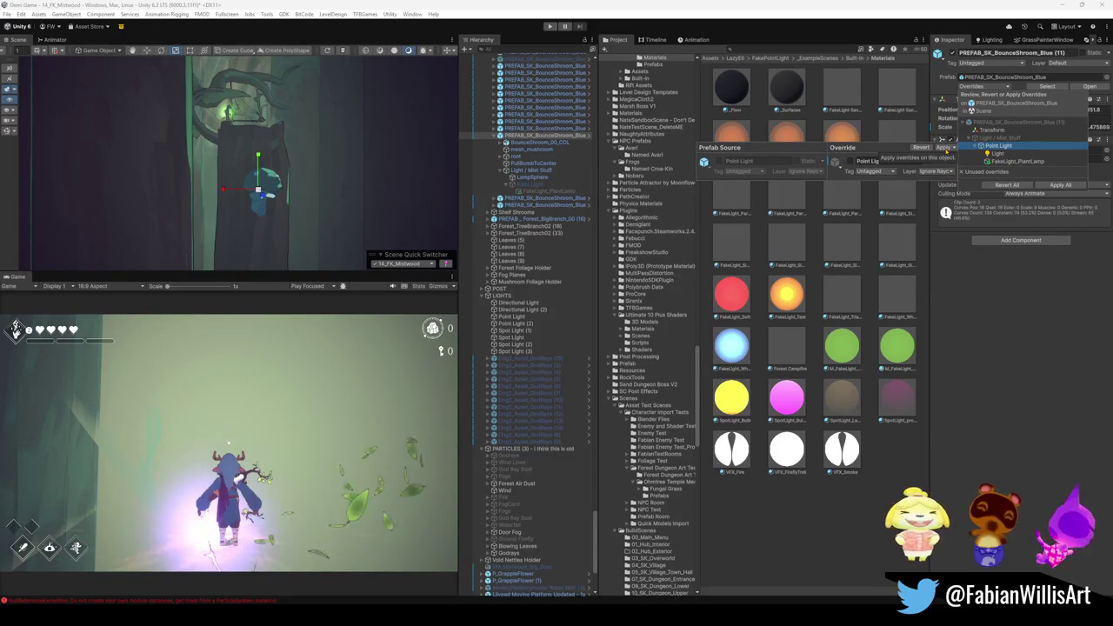
left_click(944, 147)
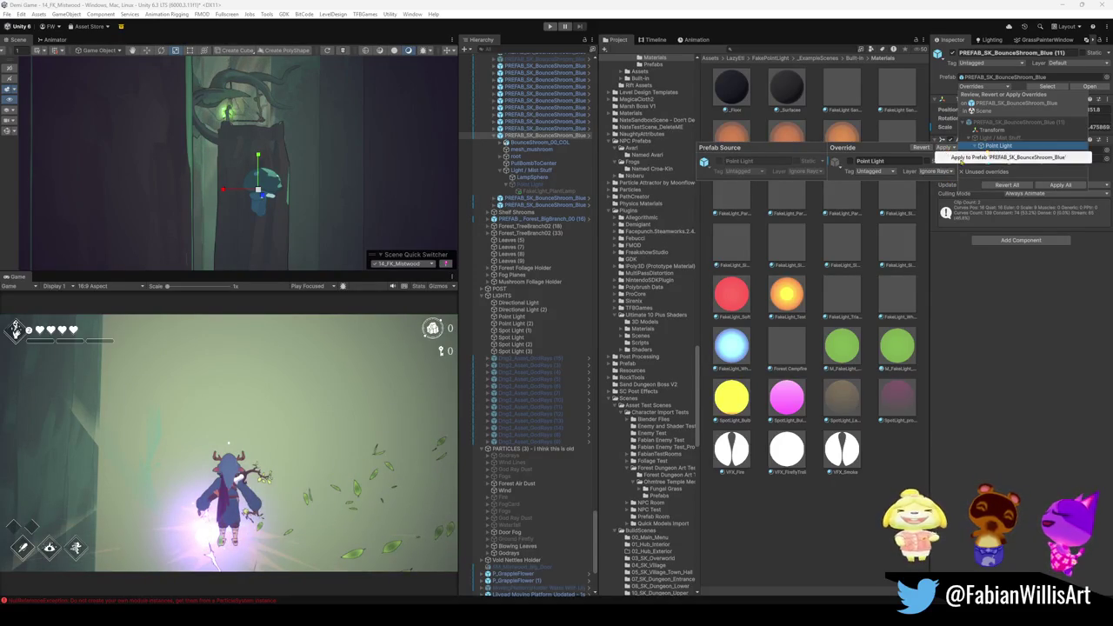
left_click(1013, 155)
left_click(1003, 156)
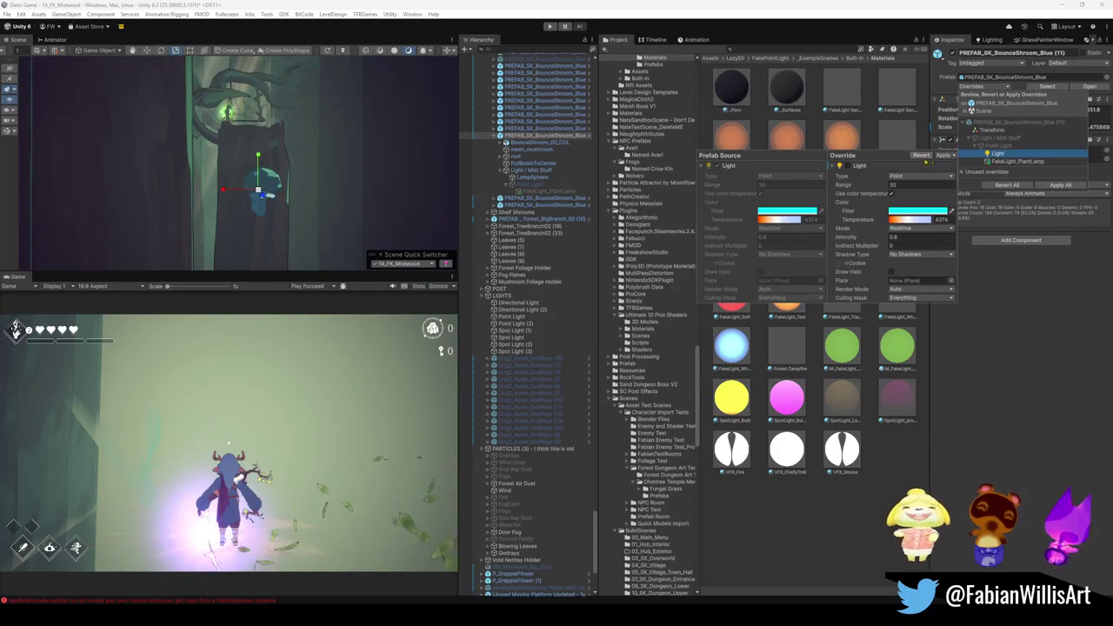
left_click(1012, 157)
left_click(945, 155)
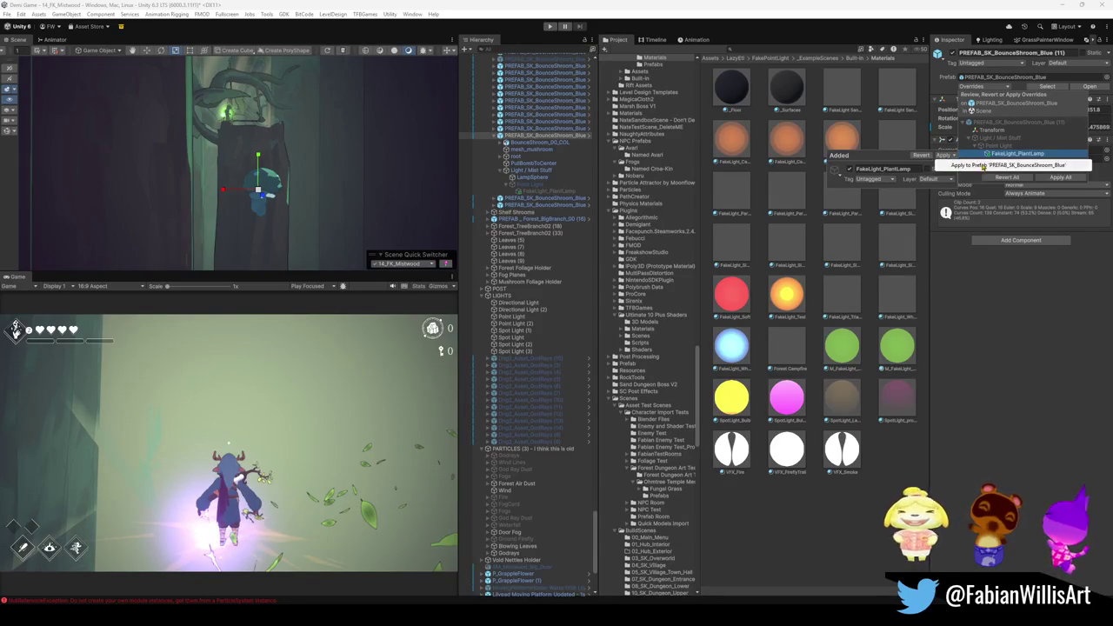
left_click(979, 165)
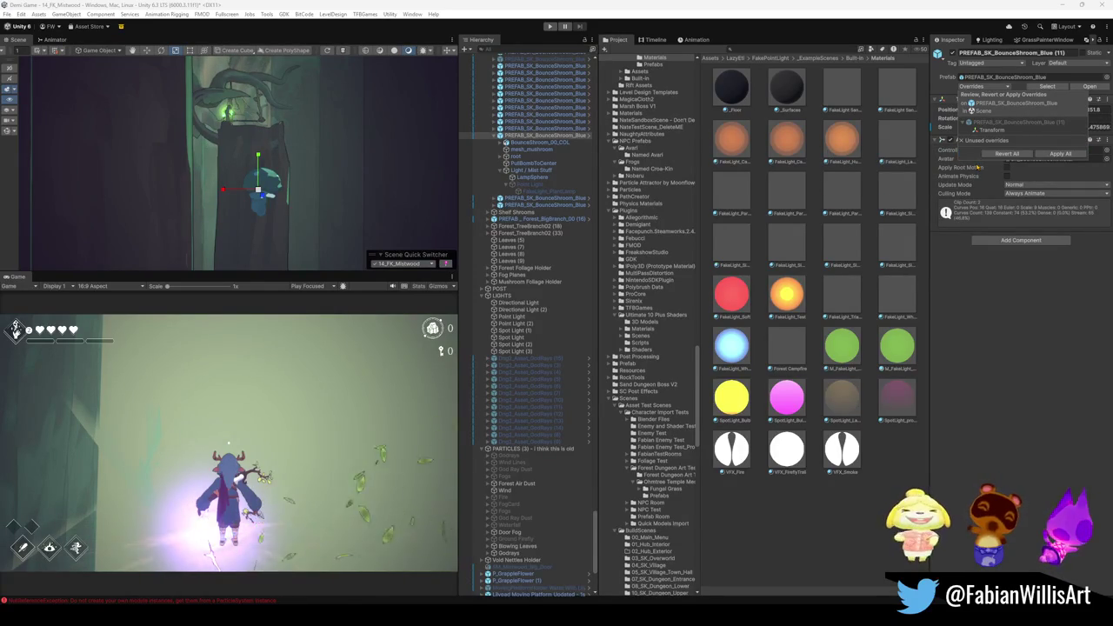
left_click(976, 318)
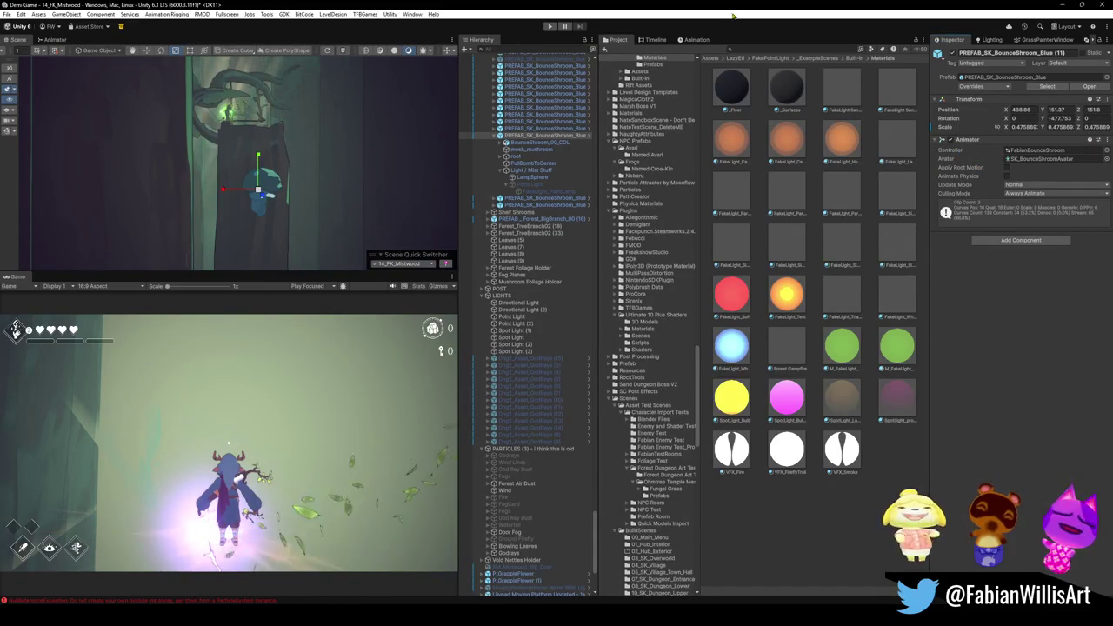
scroll(405, 113, "up", 1)
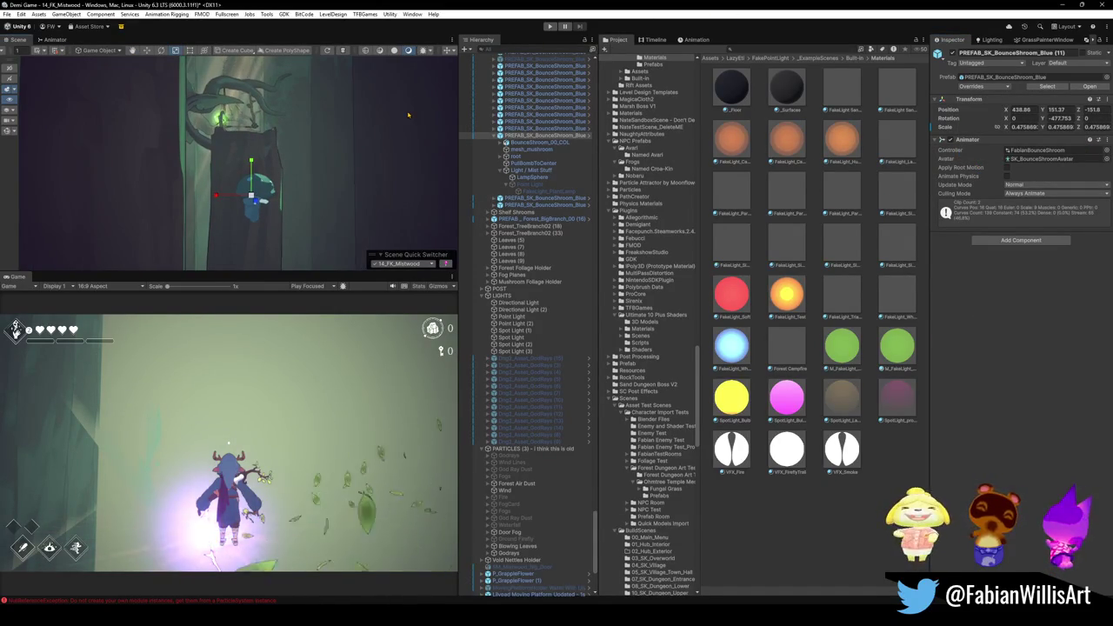
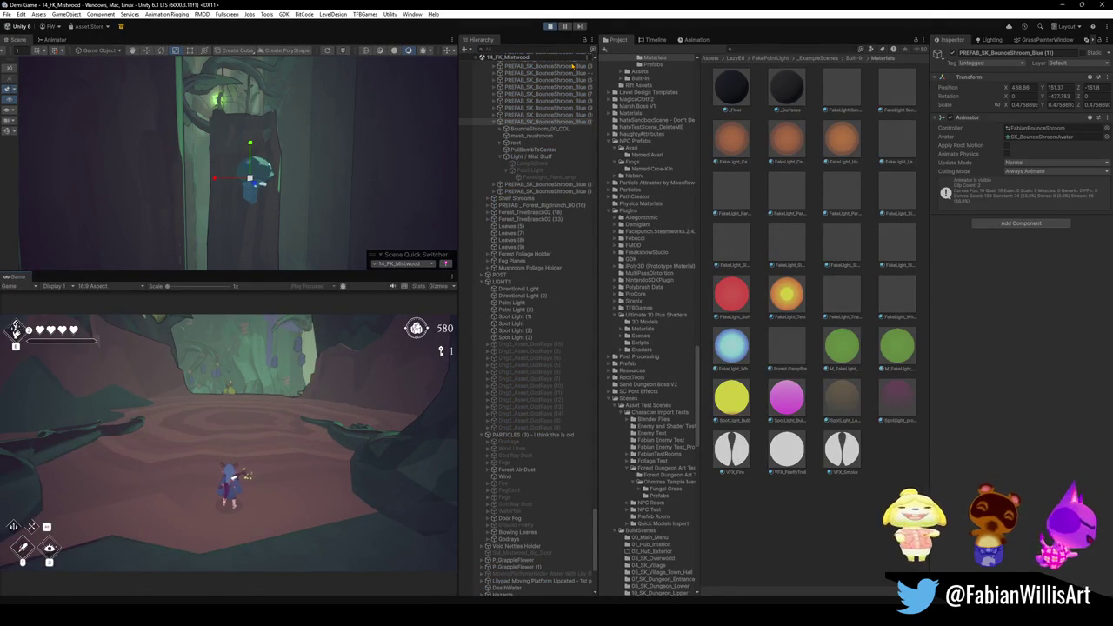
Play Mistwood fullscreen, walking the character through caves and treetops to the green-lamp clearing
key("F10")
key("w")
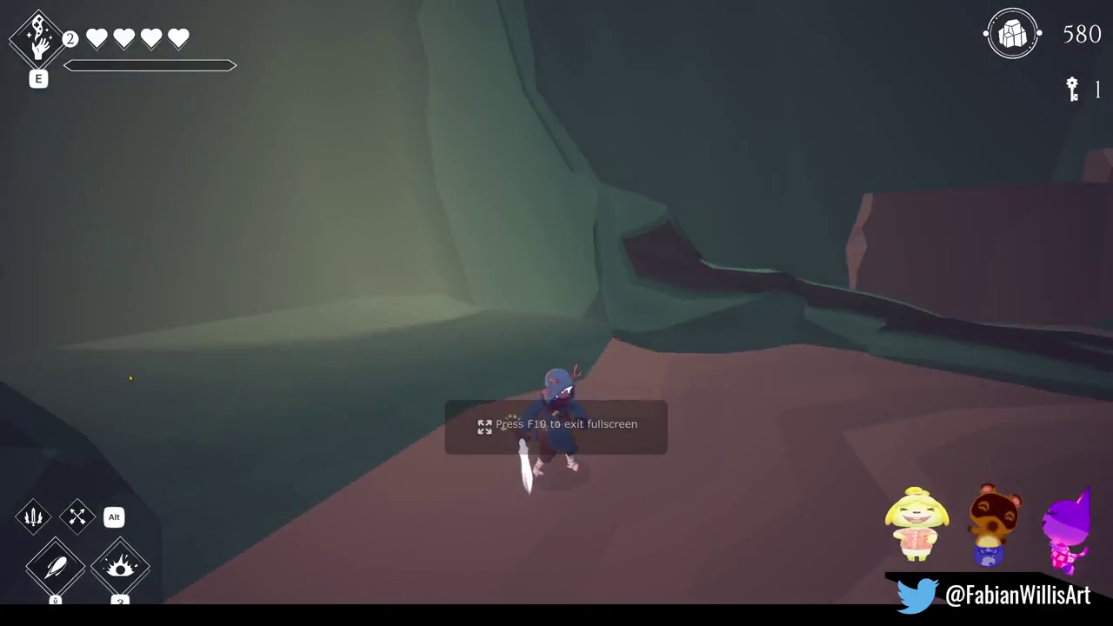
key("w")
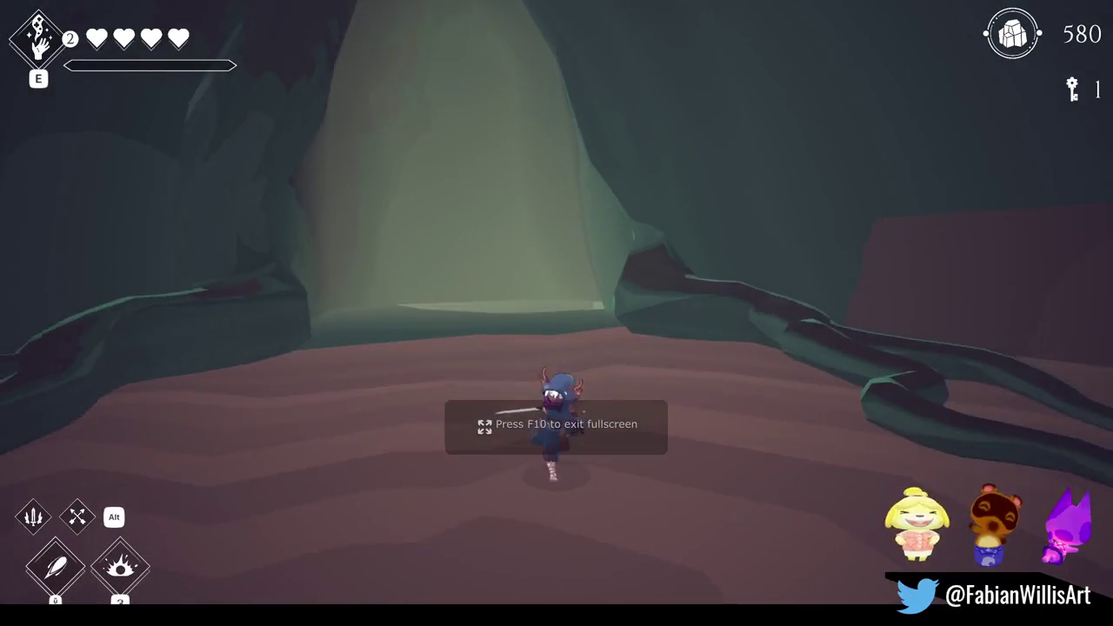
key("w")
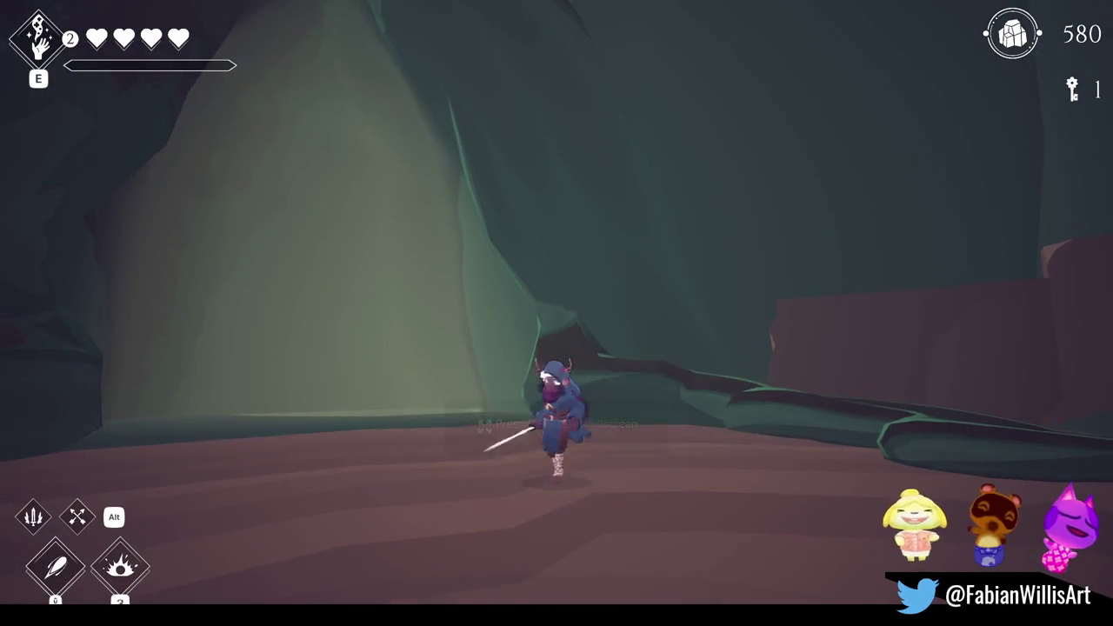
key("w")
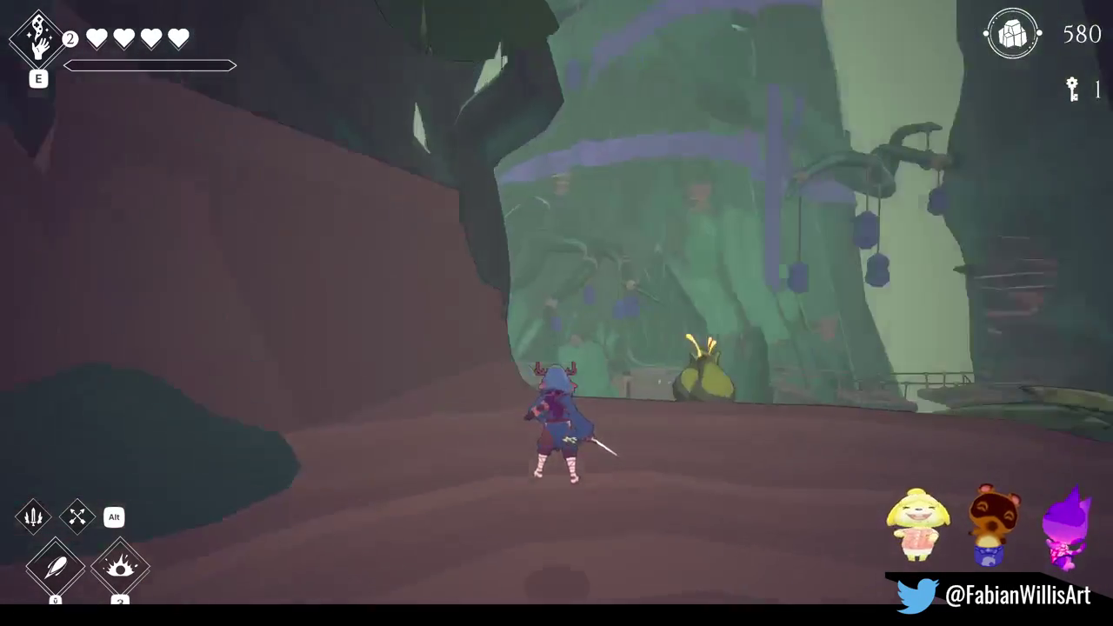
key("w")
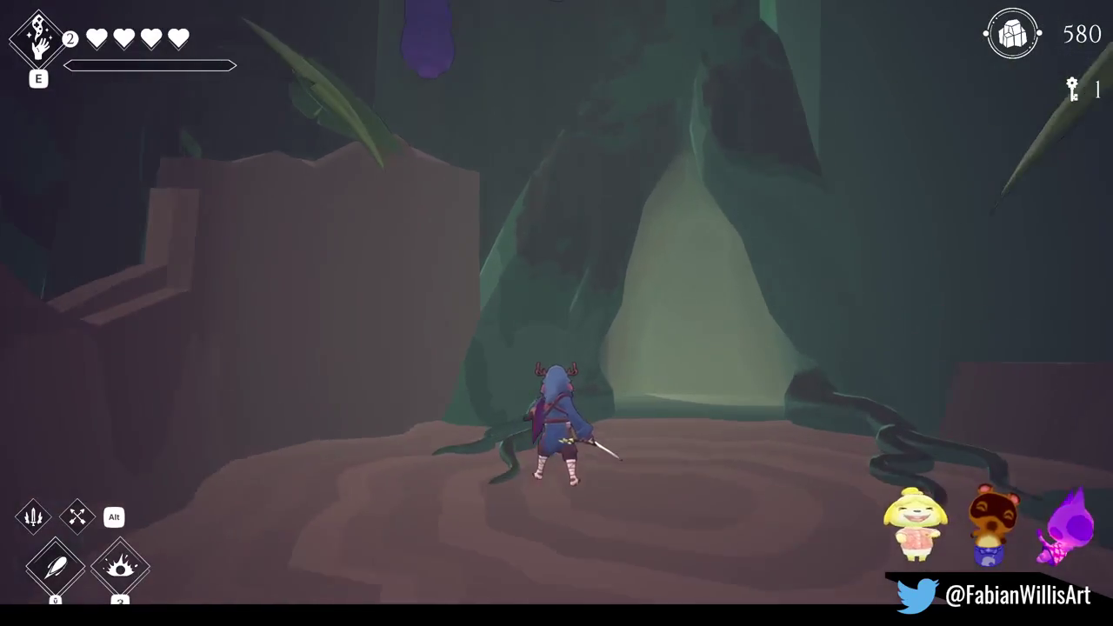
key("w")
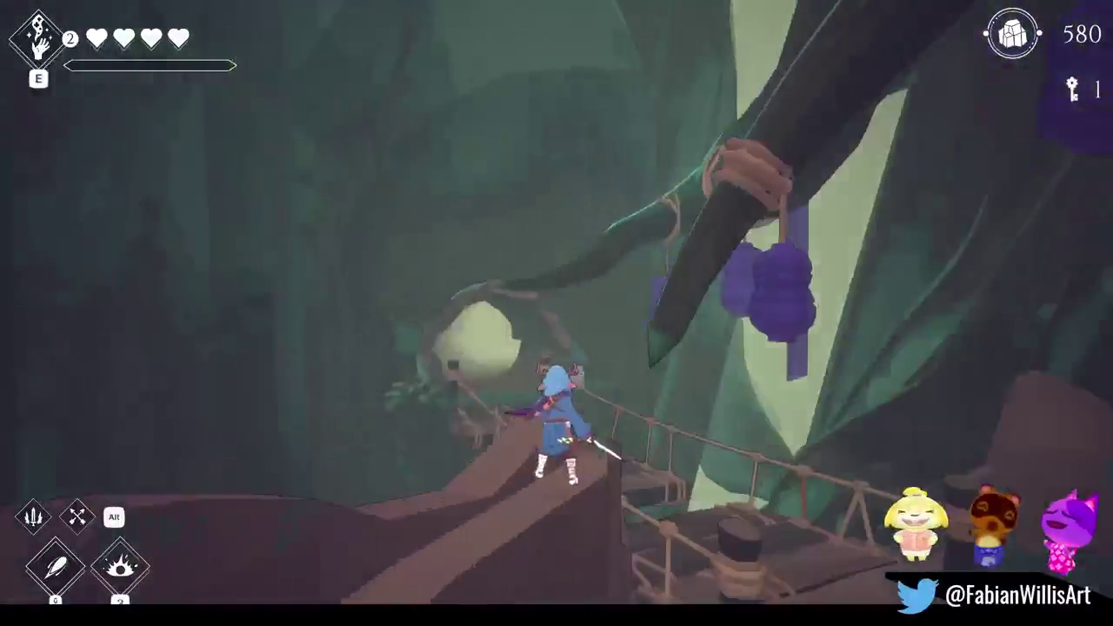
key("w")
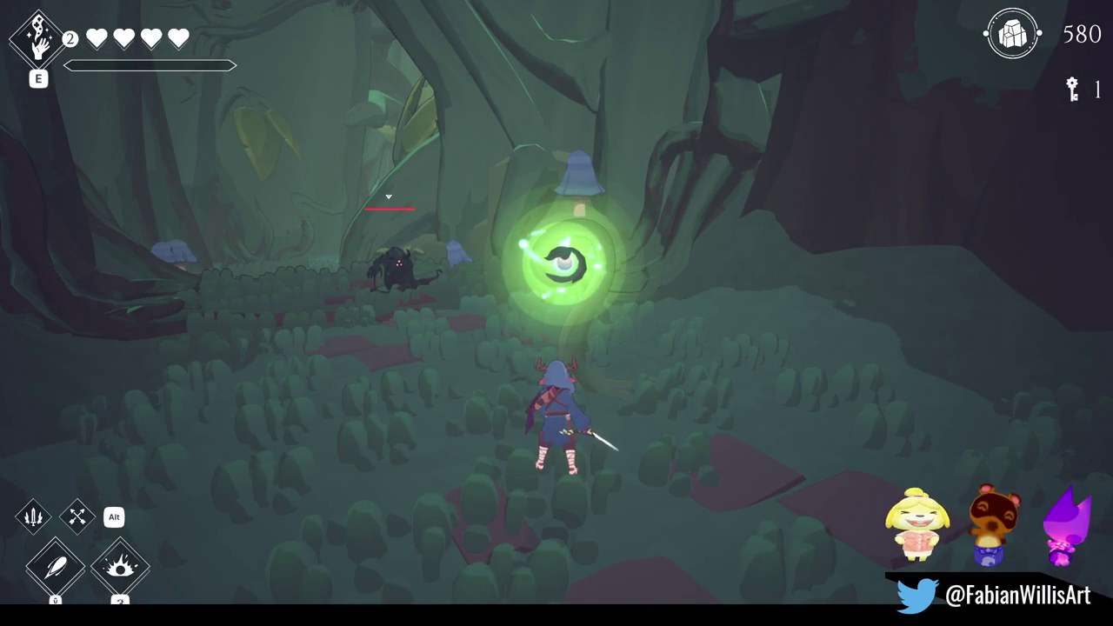
key("F11")
key("super")
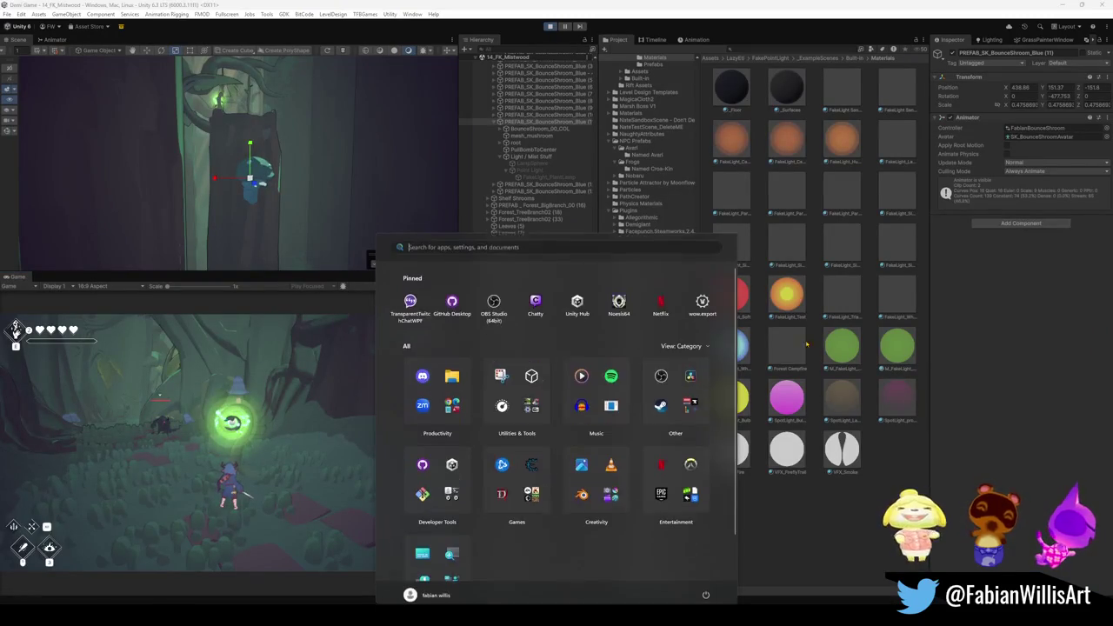
Select the M_FakeLight_MysteriousLamp material among the green fake-light materials in the Project window
key("super")
scroll(252, 132, "up", 3)
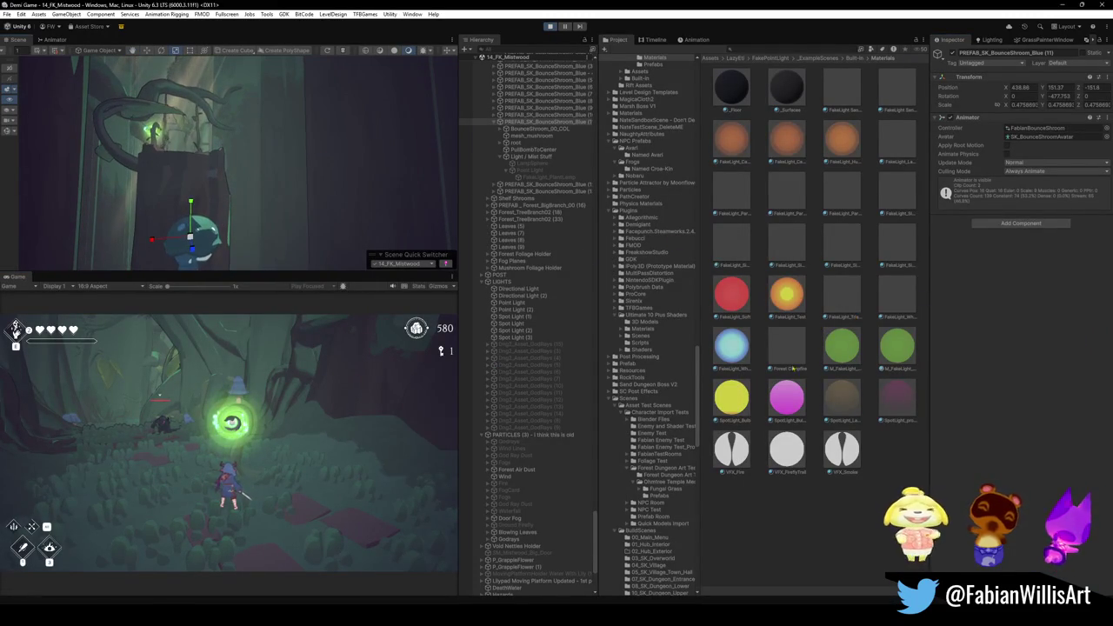
left_click(880, 352)
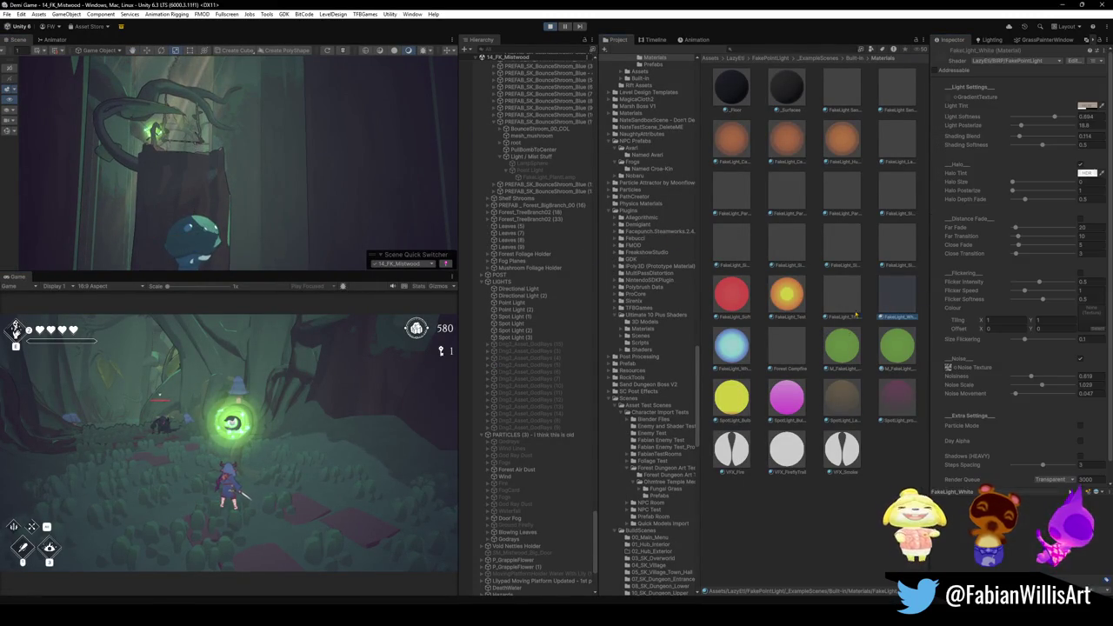
left_click(845, 357)
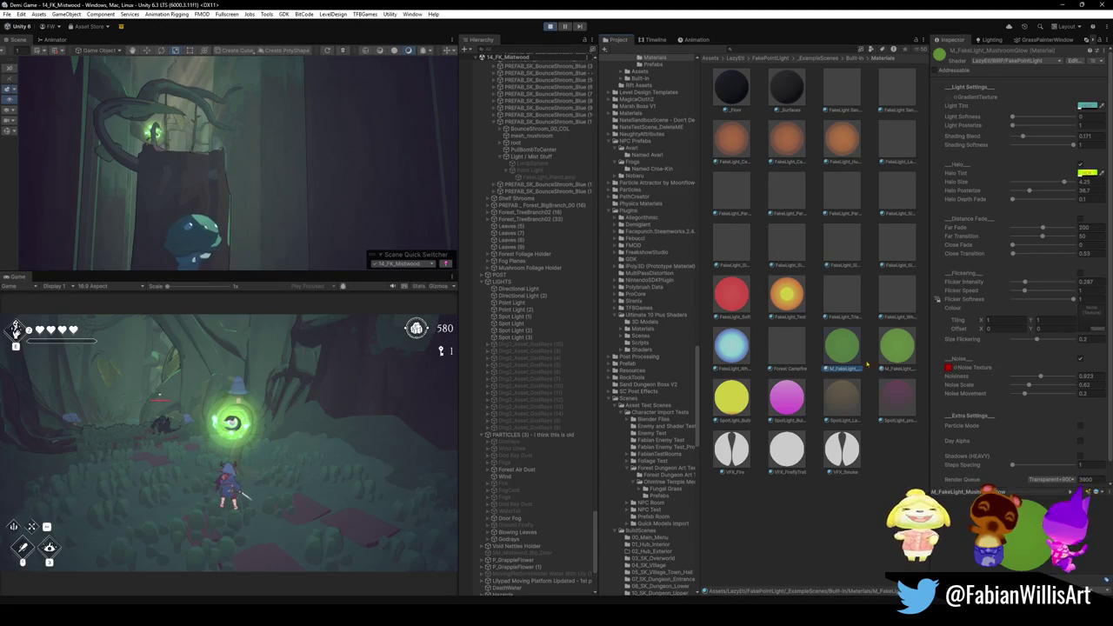
left_click(898, 358)
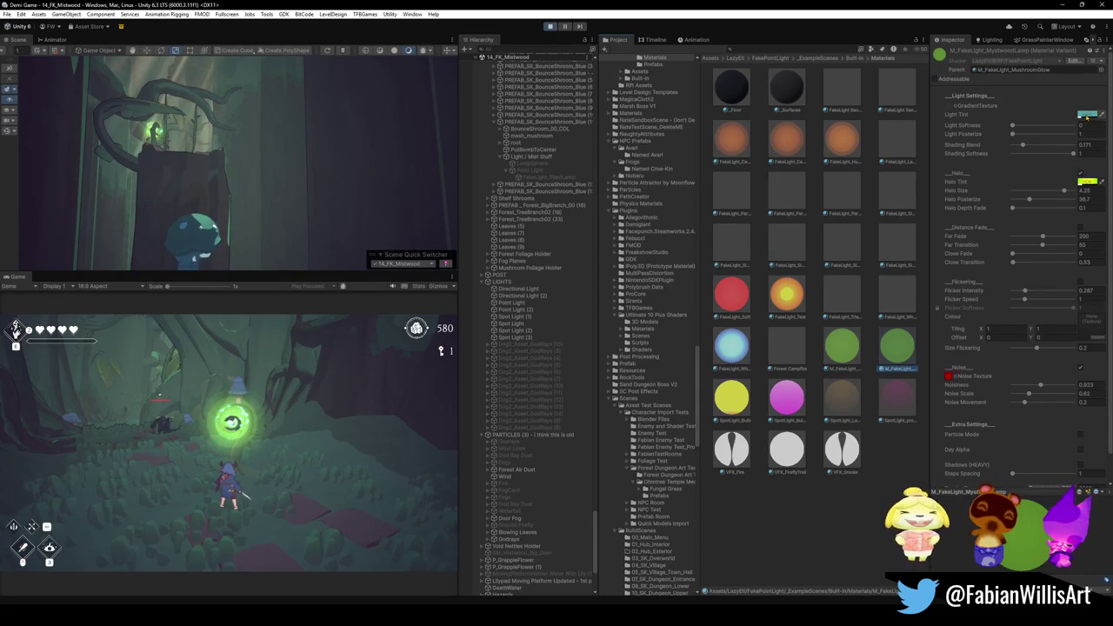
Set the lamp's Light Softness to 0.364 and Light Posterize to 38.2
left_click(1013, 126)
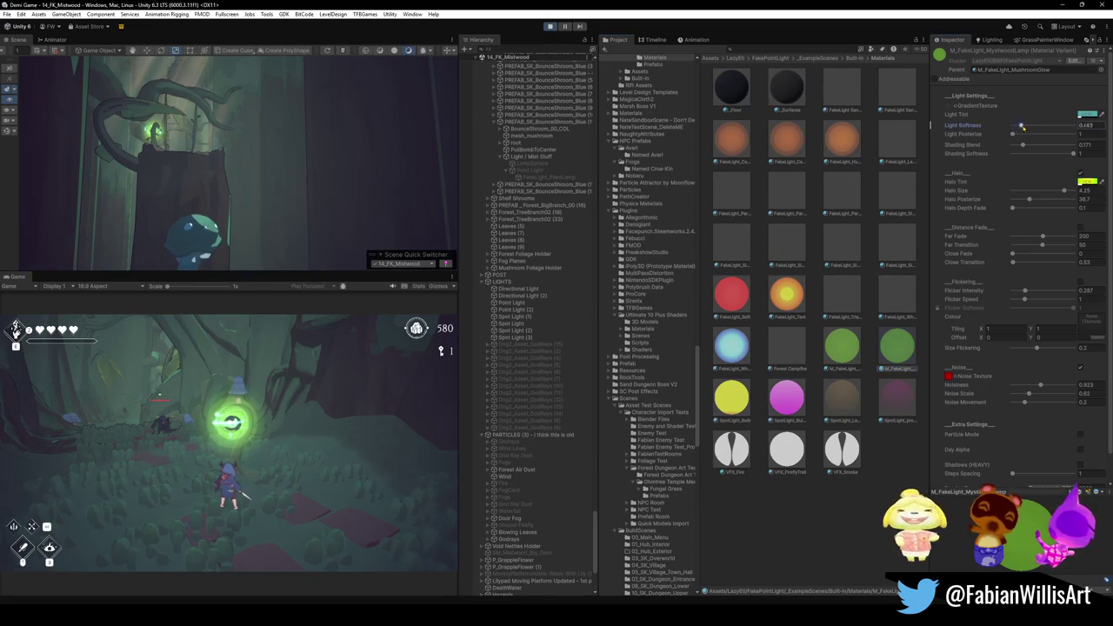
left_click_drag(1013, 136, 1080, 144)
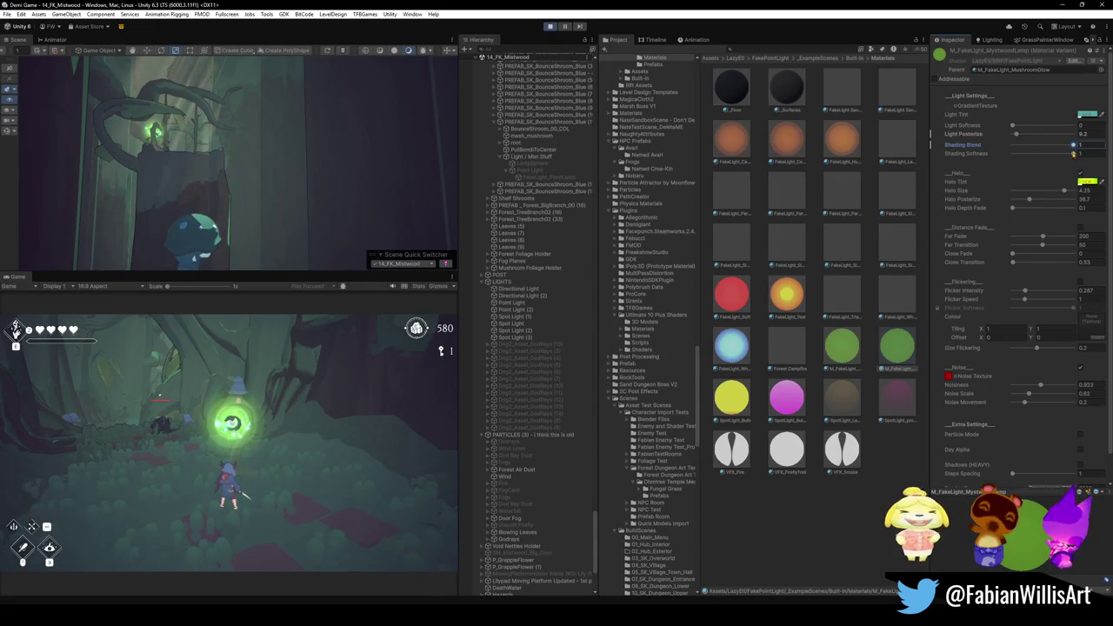
mouse_move(1075, 154)
left_mouse_down()
mouse_move(1006, 151)
mouse_move(1048, 153)
left_mouse_up()
left_click(1030, 134)
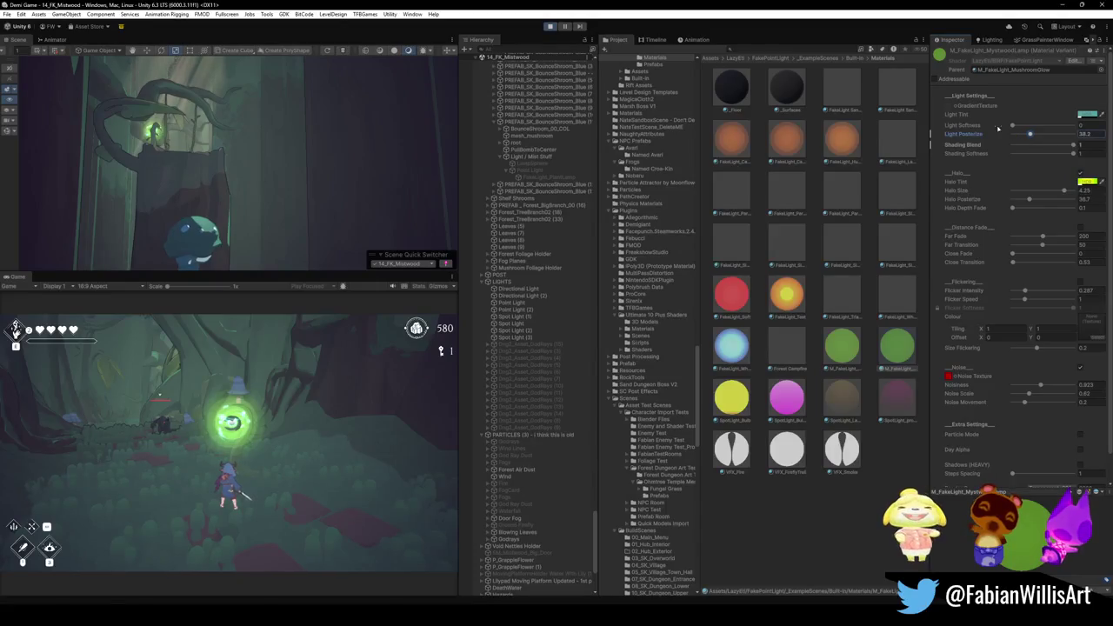
mouse_move(1013, 127)
left_mouse_down()
mouse_move(1051, 128)
mouse_move(1027, 127)
left_mouse_up()
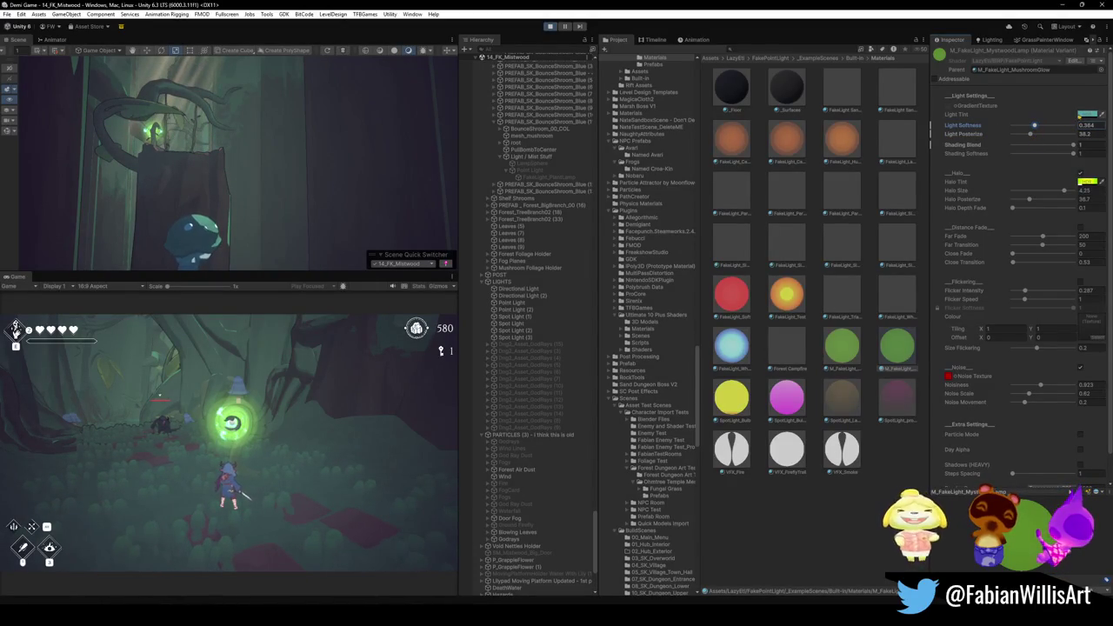
left_click(1086, 114)
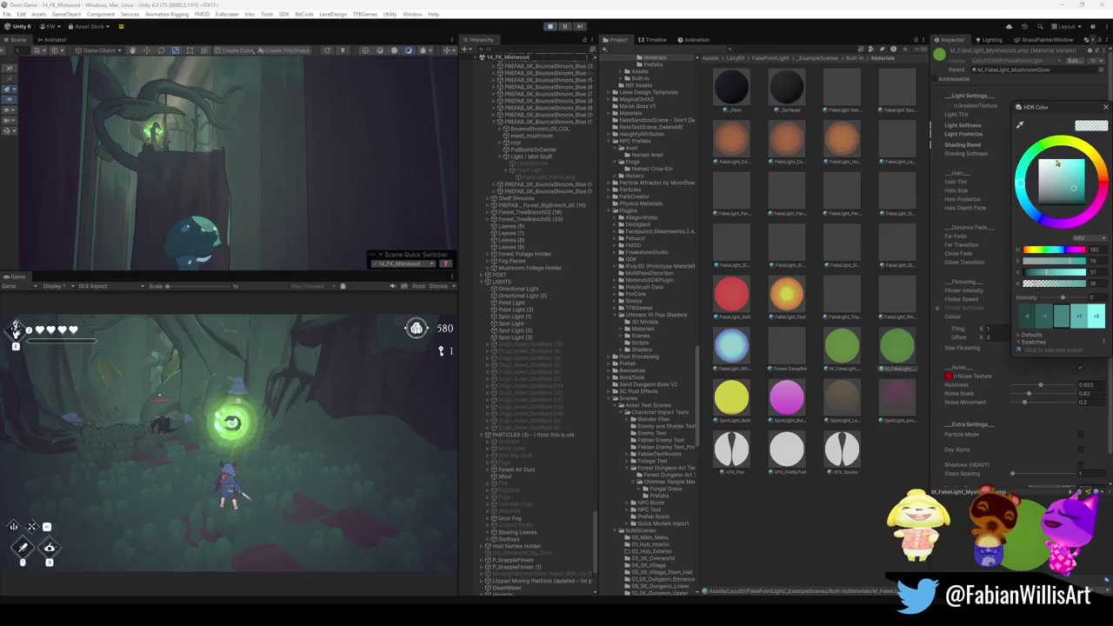
Brighten the Light Tint to a pale cyan and fine-tune its alpha in the HDR picker
left_click_drag(1073, 185, 1073, 170)
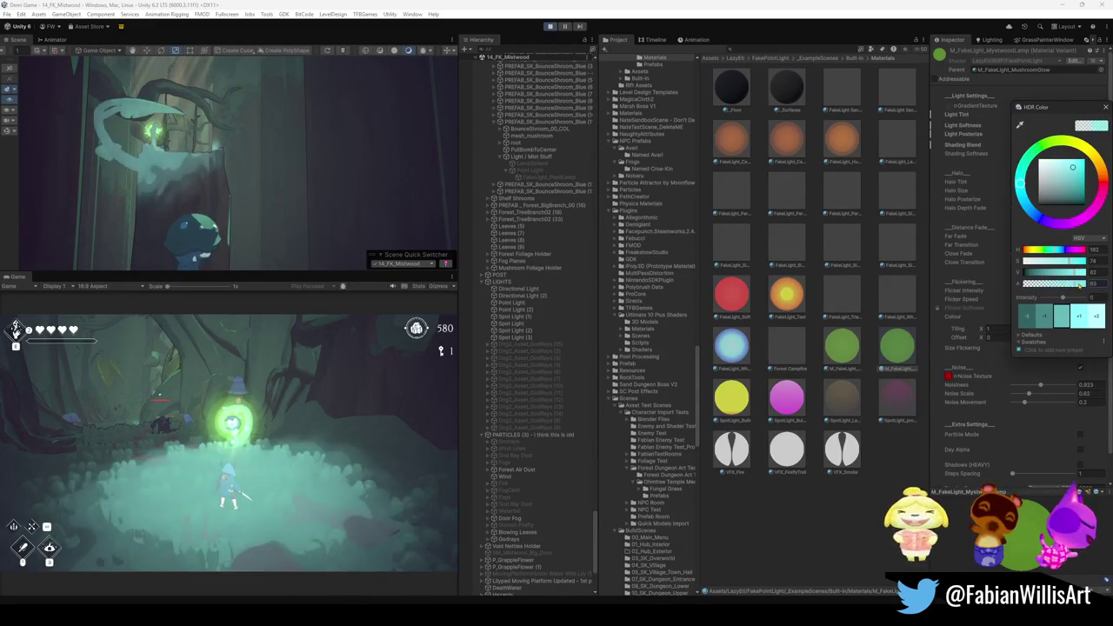
left_click_drag(1041, 285, 1050, 284)
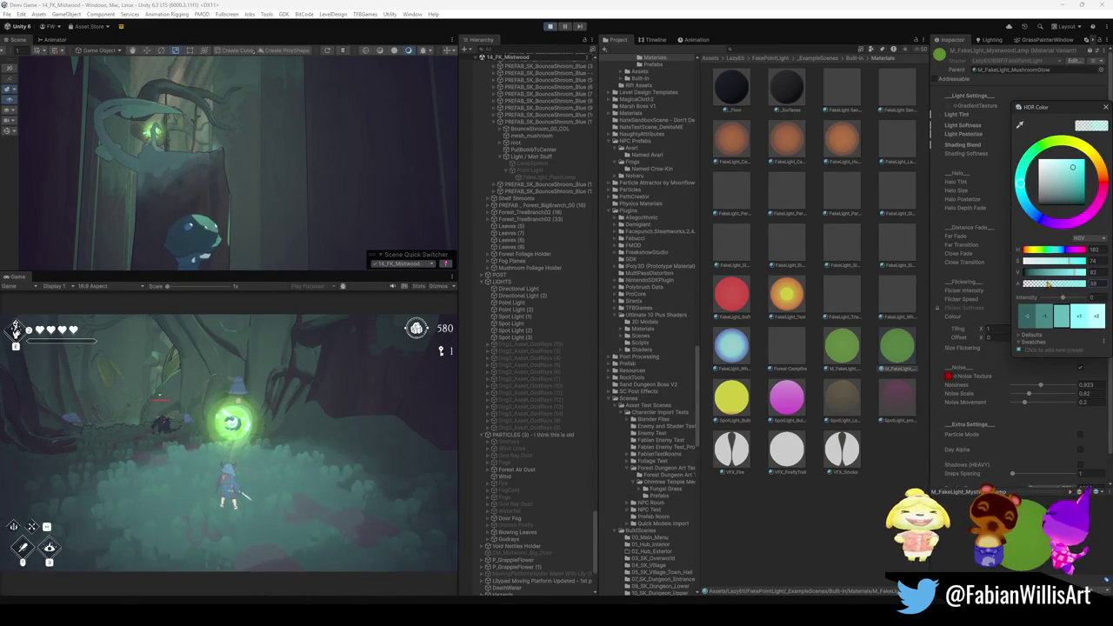
left_click_drag(1043, 285, 1037, 284)
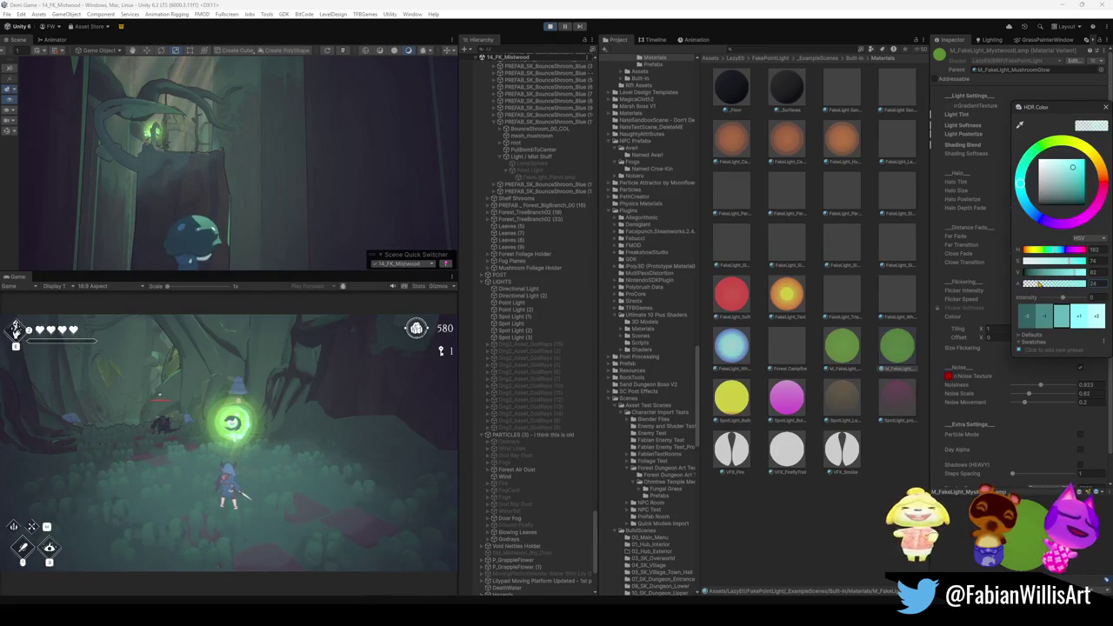
left_click(215, 350)
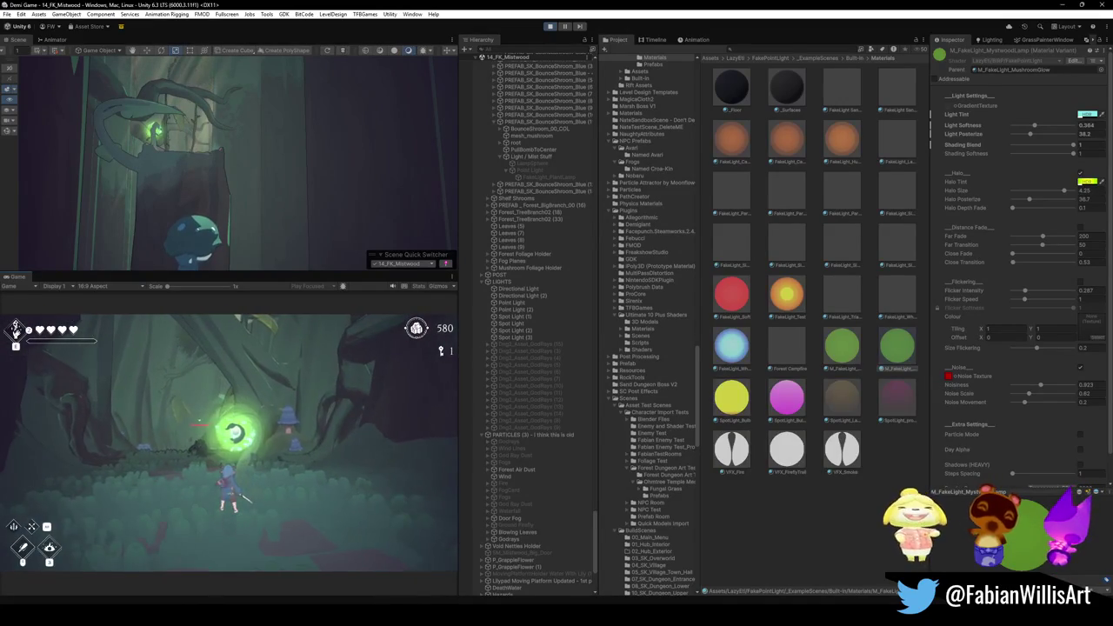
key("super")
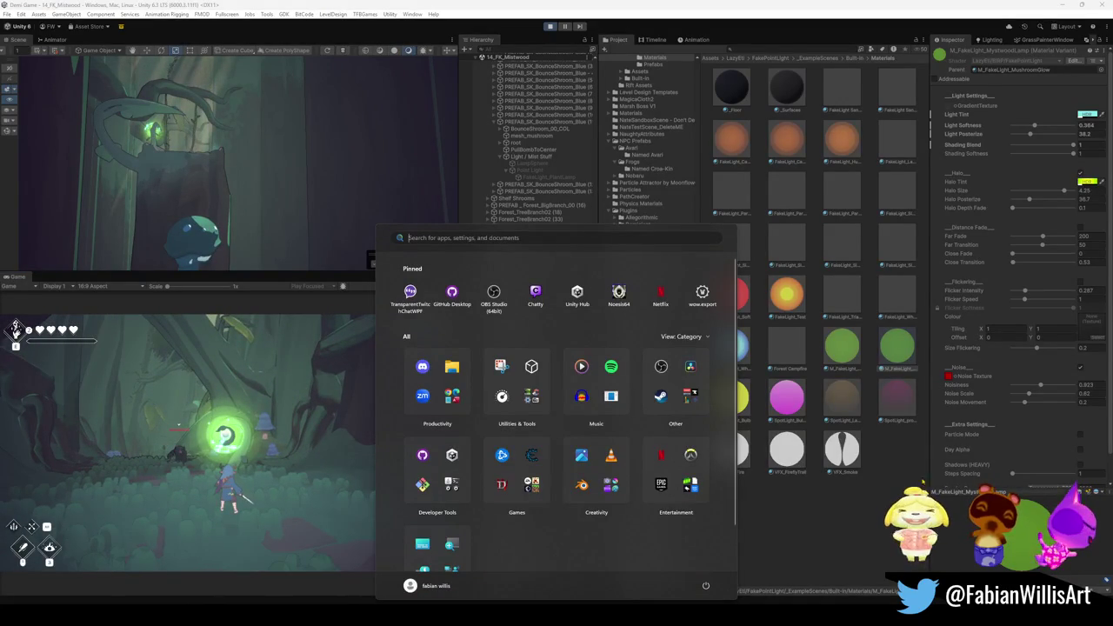
Try Shading Blend and Shading Softness values, and undo a Light Softness drop back to 0.364
key("Escape")
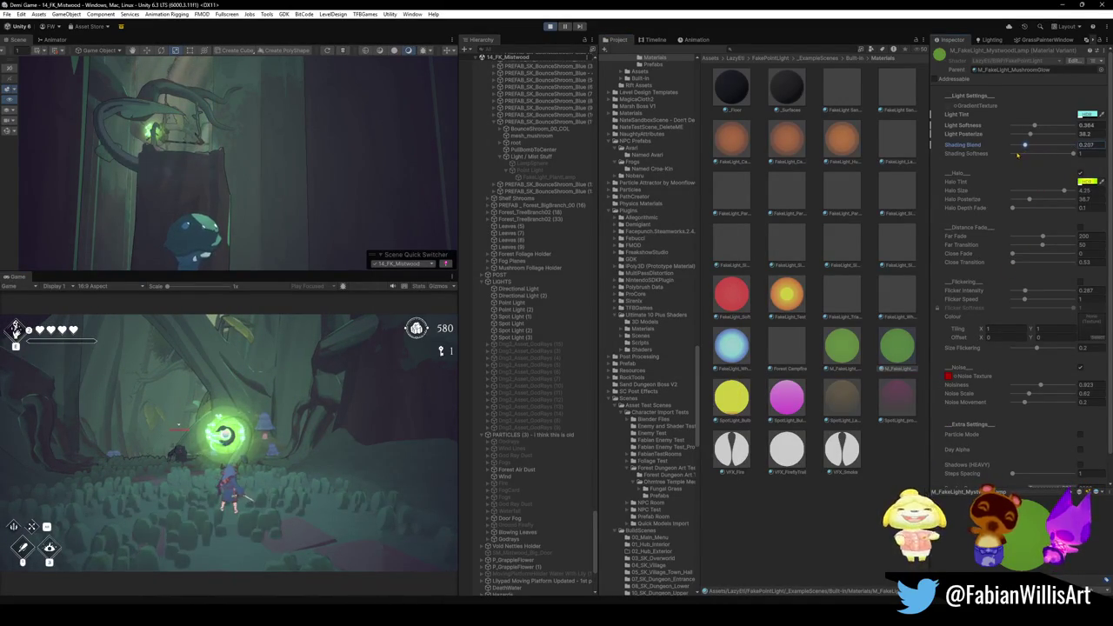
left_click_drag(1007, 156, 1034, 156)
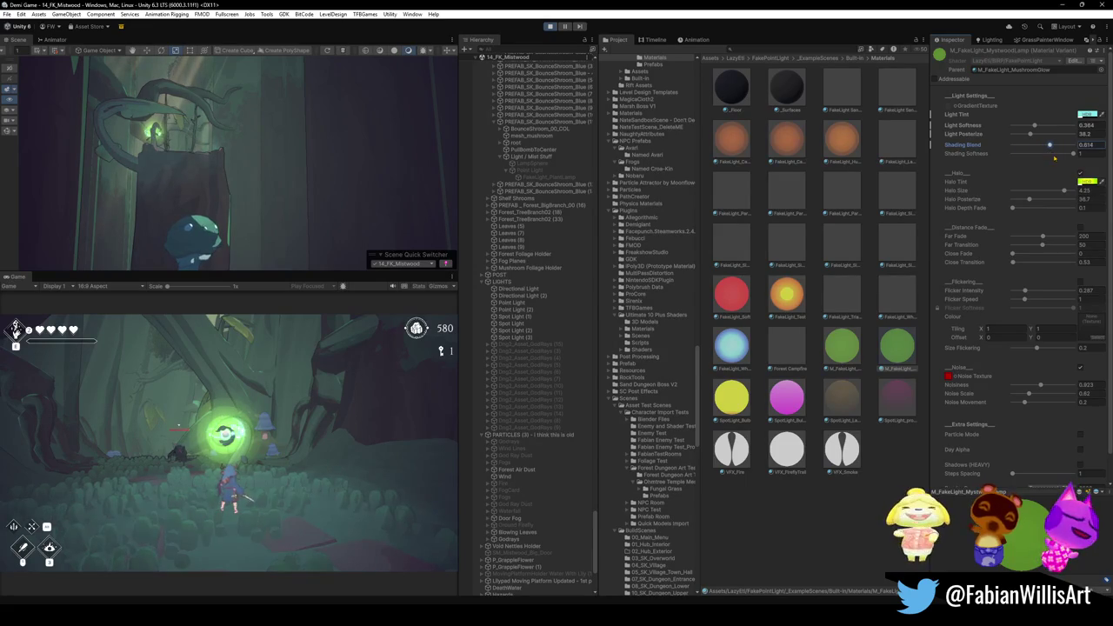
left_click(1072, 156)
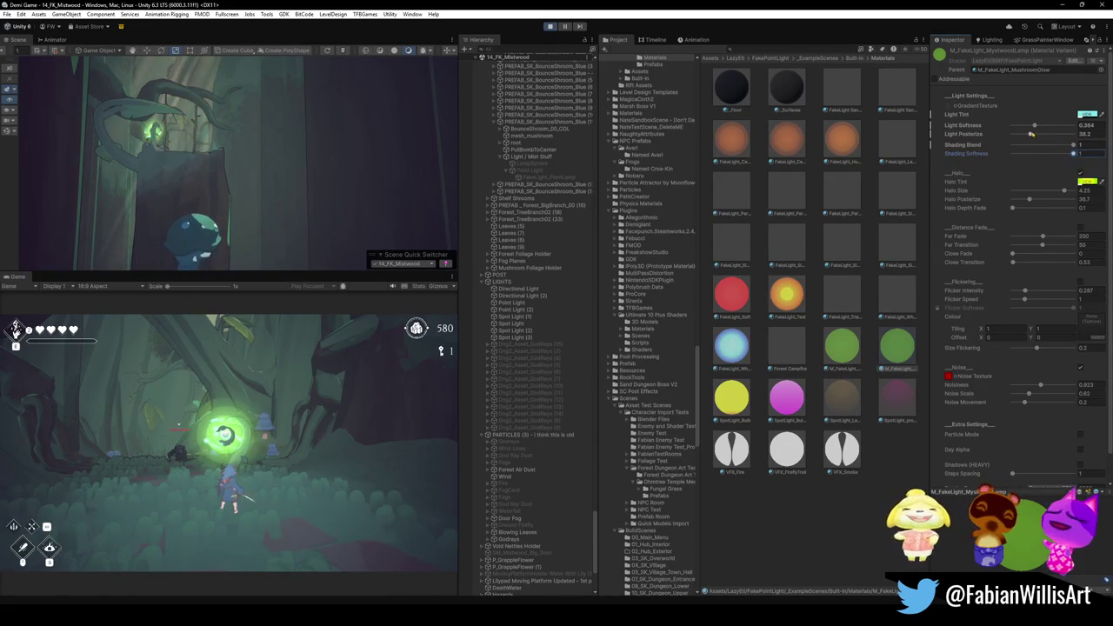
left_click_drag(1035, 127, 1020, 127)
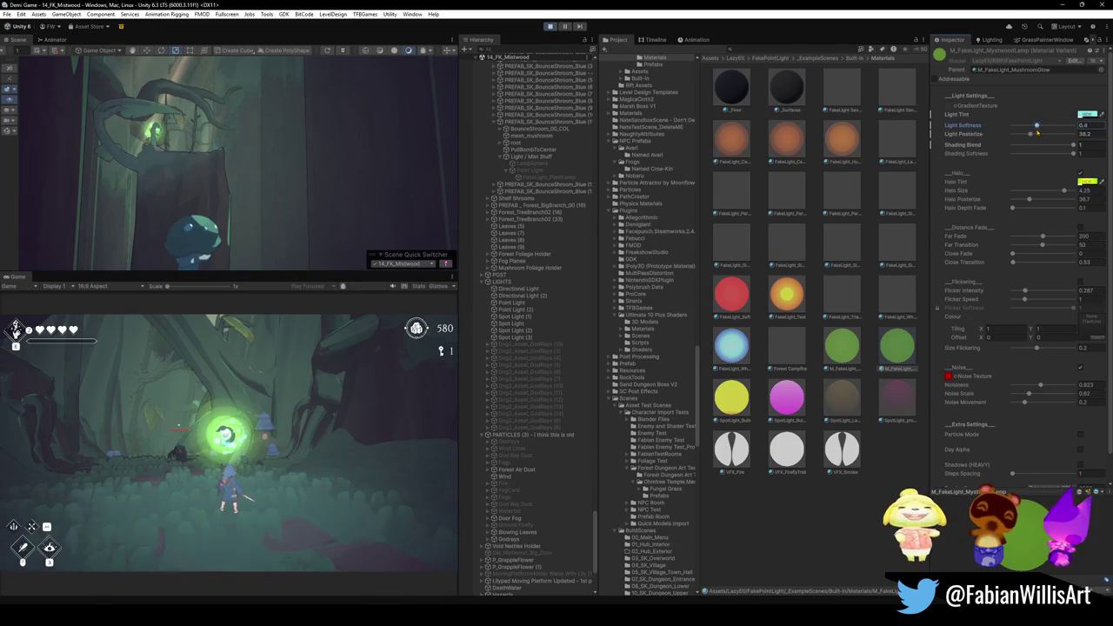
key("ctrl+z")
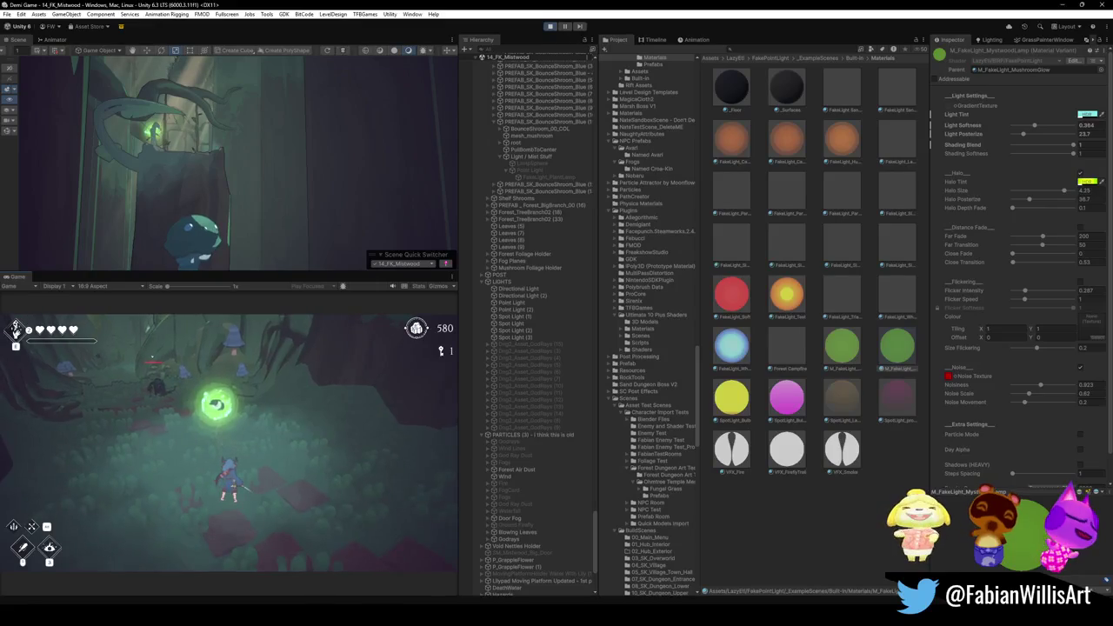
key("super")
key("super")
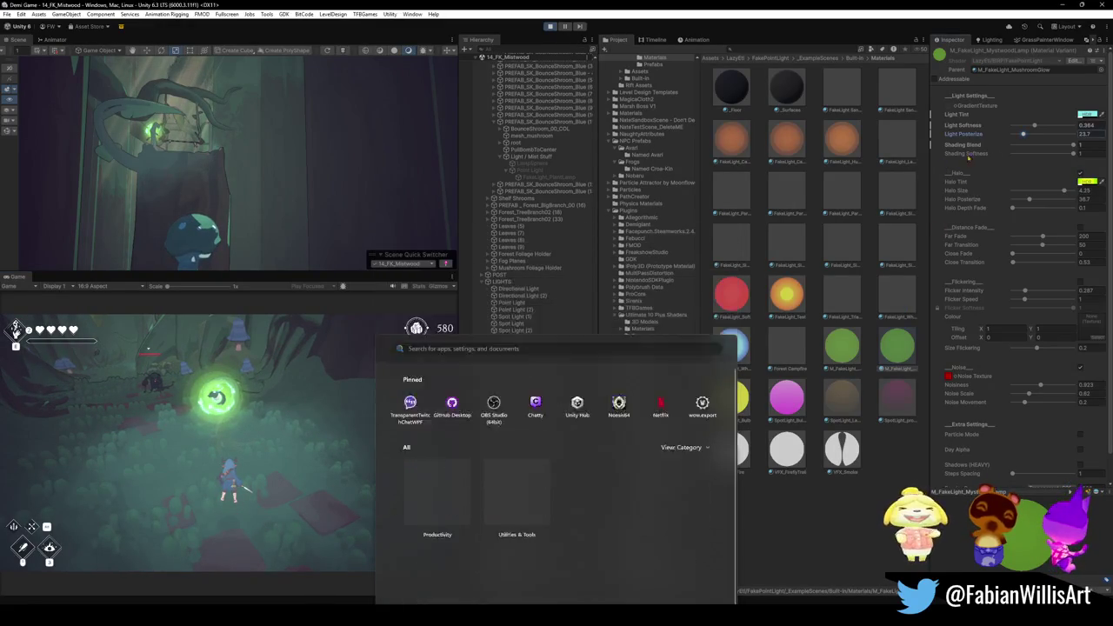
Raise Light Softness to about 0.55 and shift the Light Tint hue from cyan to green
left_click_drag(1035, 126, 1045, 127)
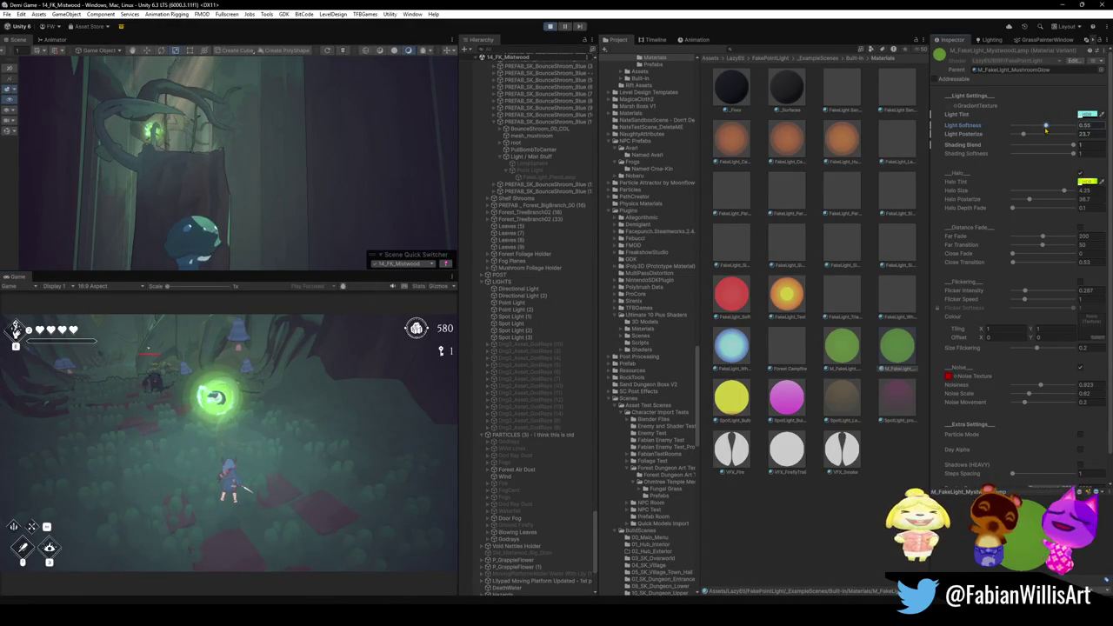
left_click(1087, 114)
left_click_drag(1033, 163, 1050, 148)
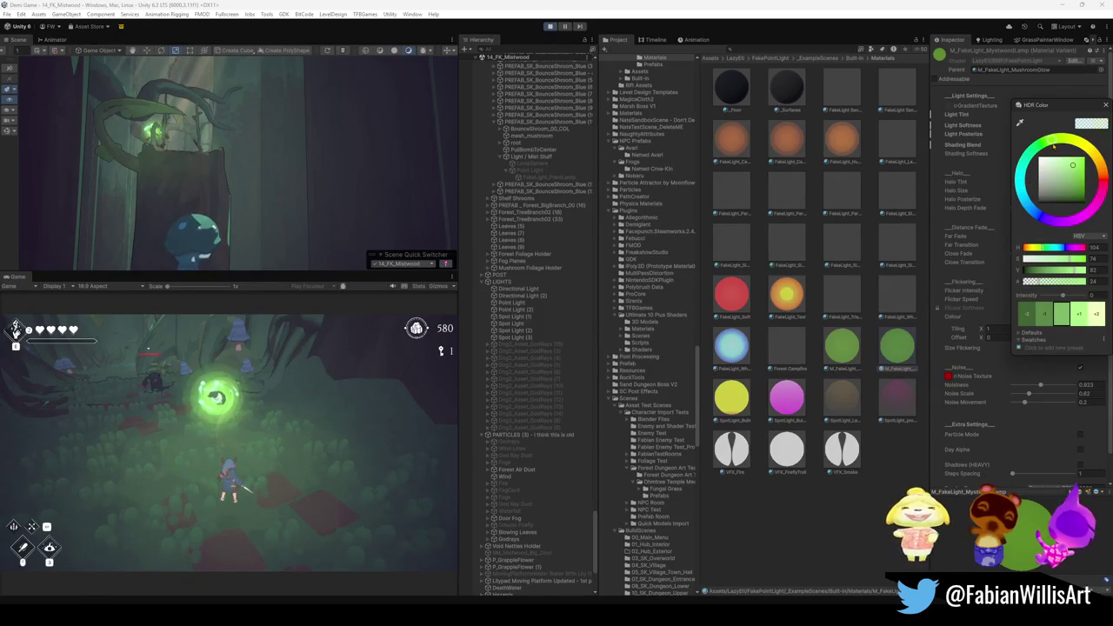
Settle the lamp's Light Tint on a pale green at hue 103
left_click(339, 399)
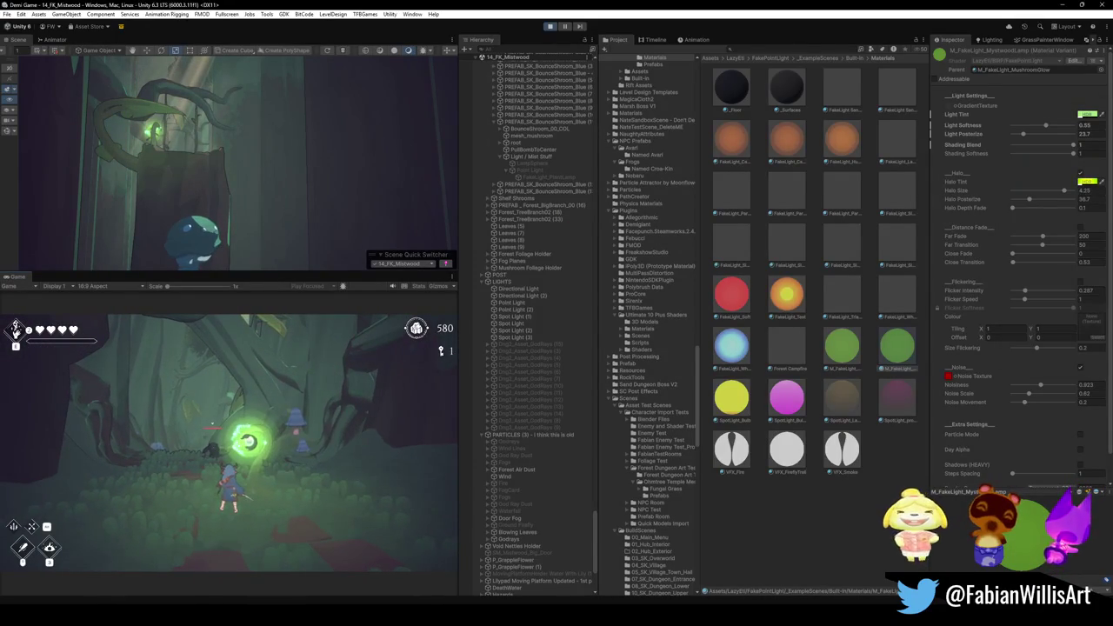
key("super")
key("super")
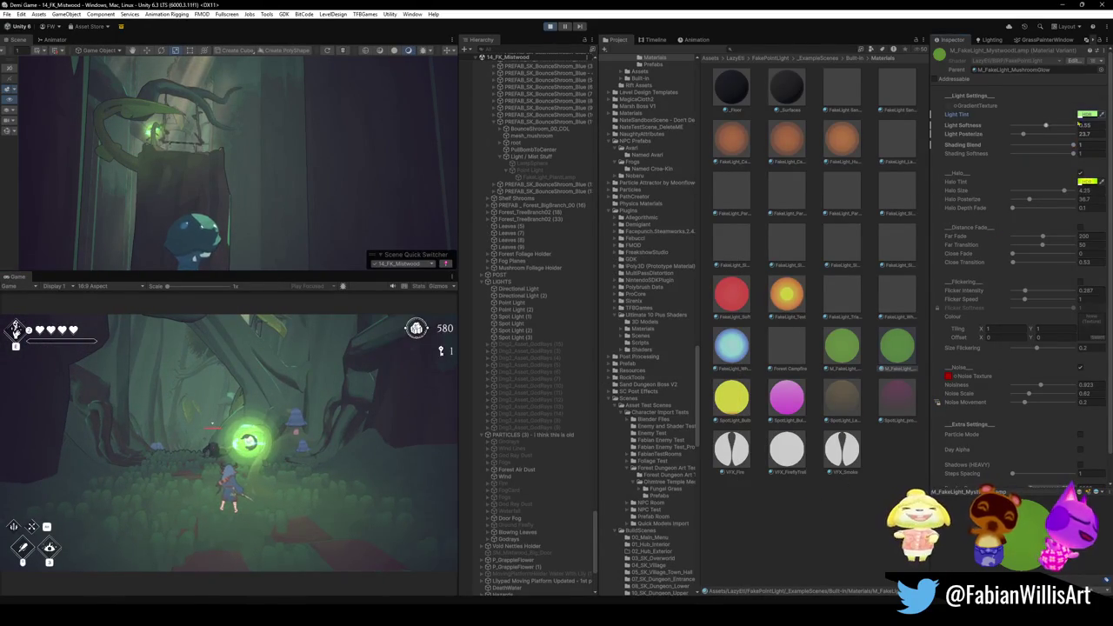
left_click(1088, 113)
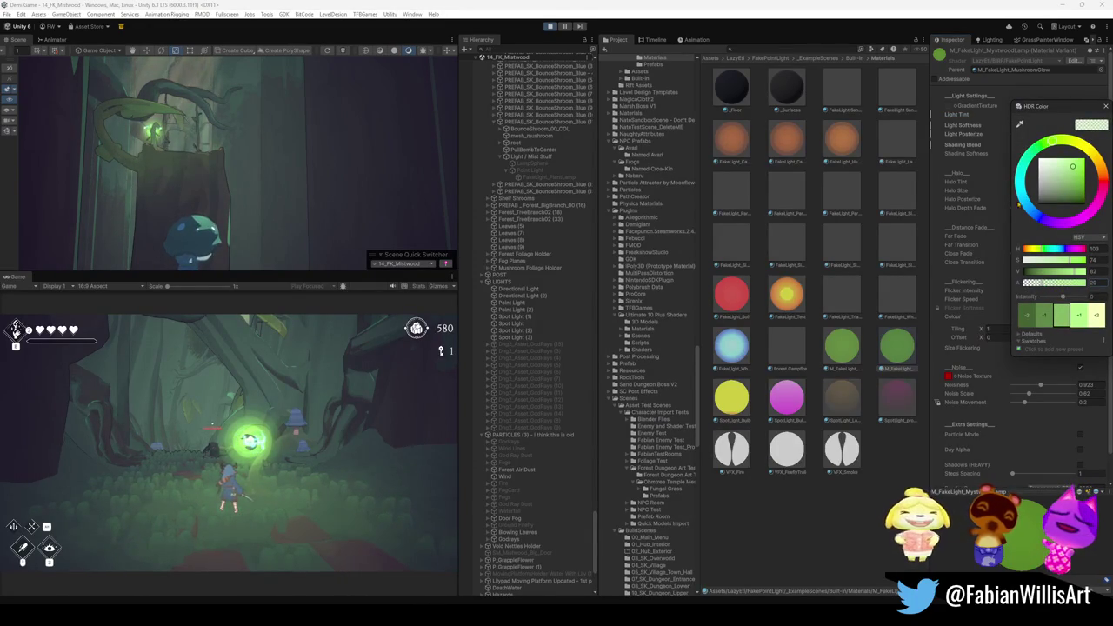
left_click(1044, 131)
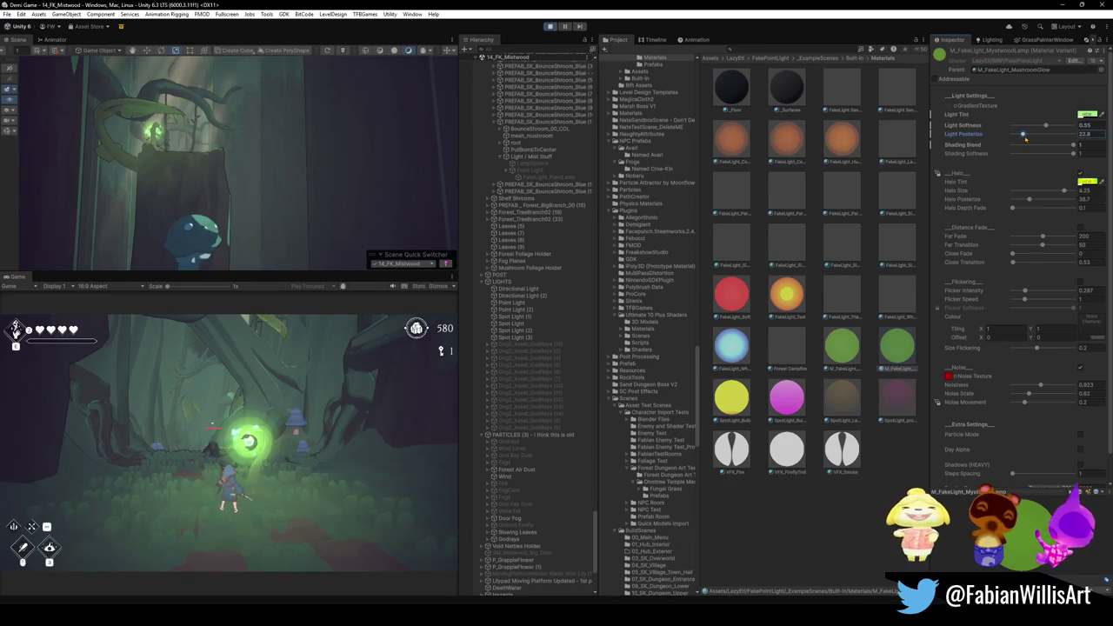
Lower Light Softness to about 0.237 and walk the character to check the clearing
left_click_drag(1045, 128, 1010, 134)
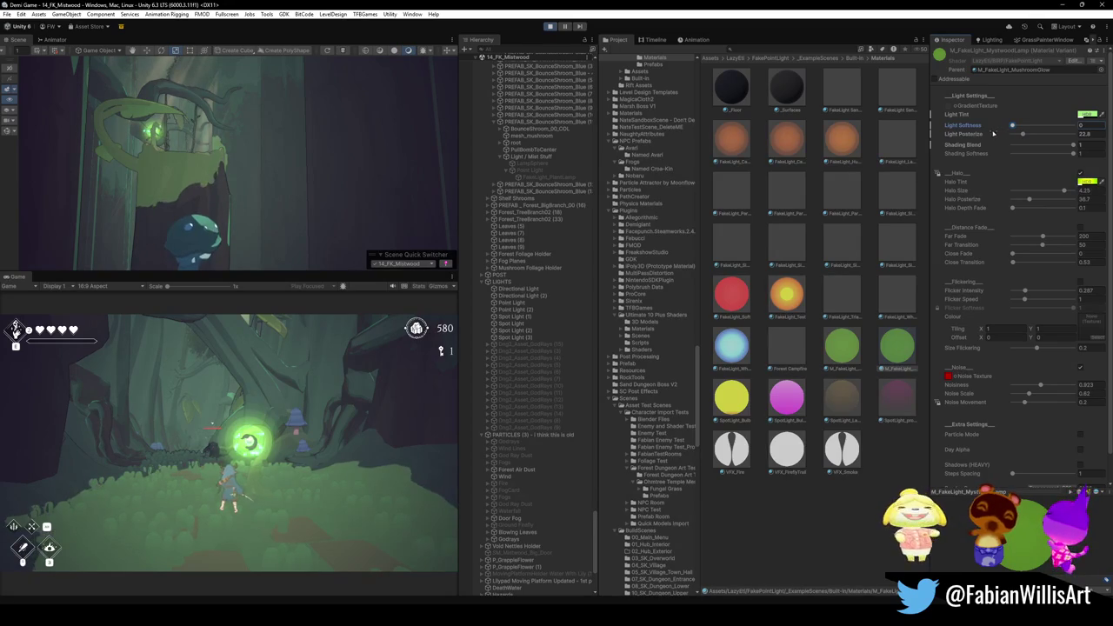
key("w")
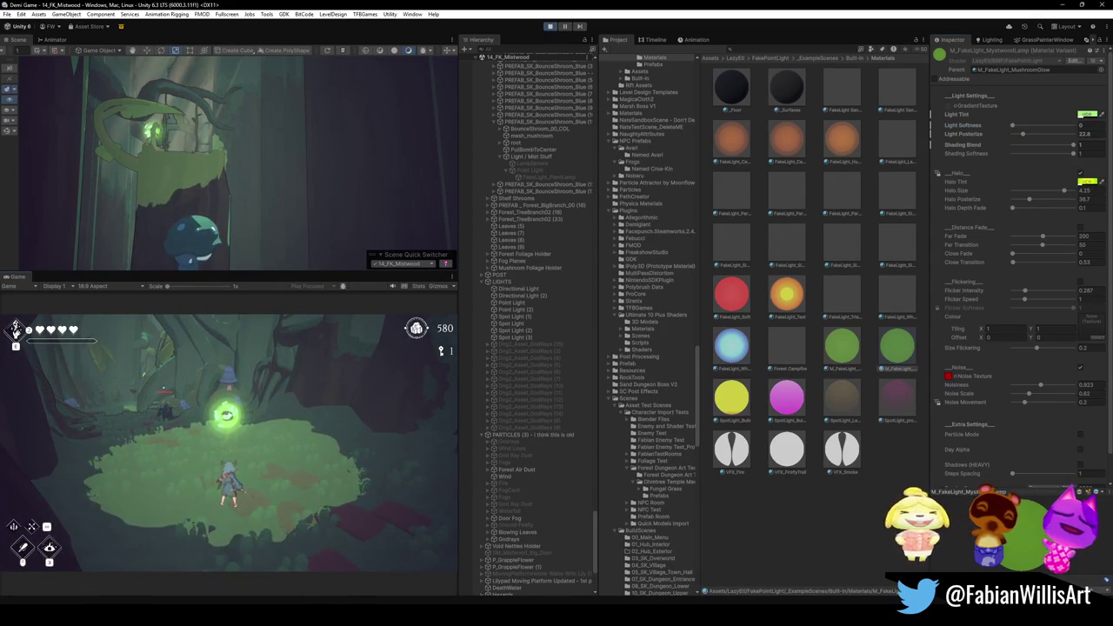
key("s")
key("s")
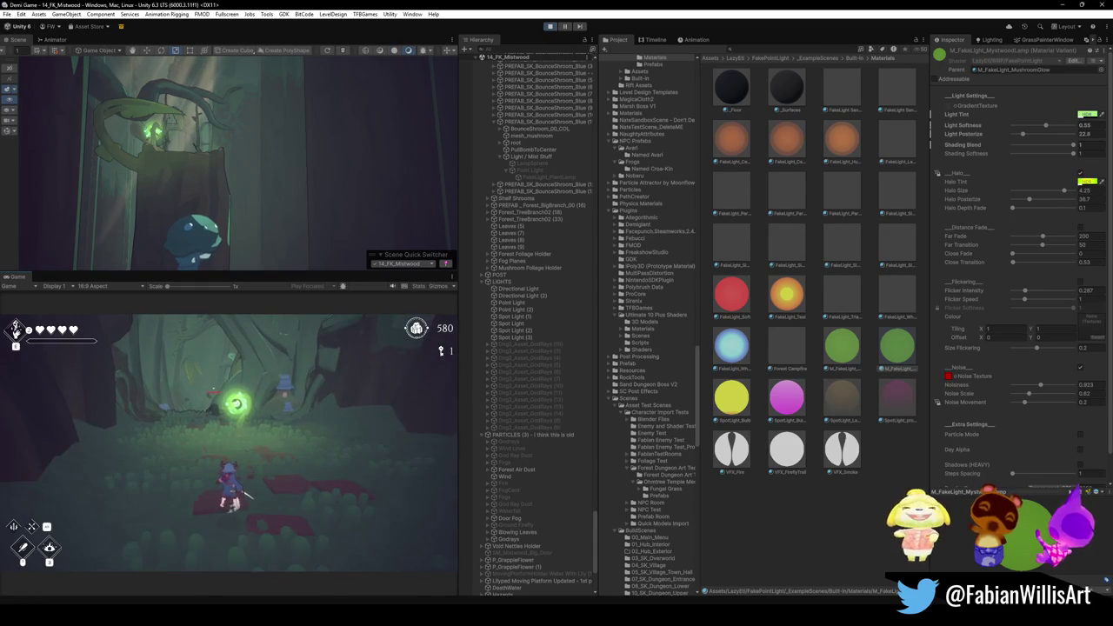
key("super")
Drop Light Softness to 0.107, raise Light Posterize to 128, and undo Shading Softness tests
left_click(1047, 129)
left_click_drag(1047, 129, 1020, 130)
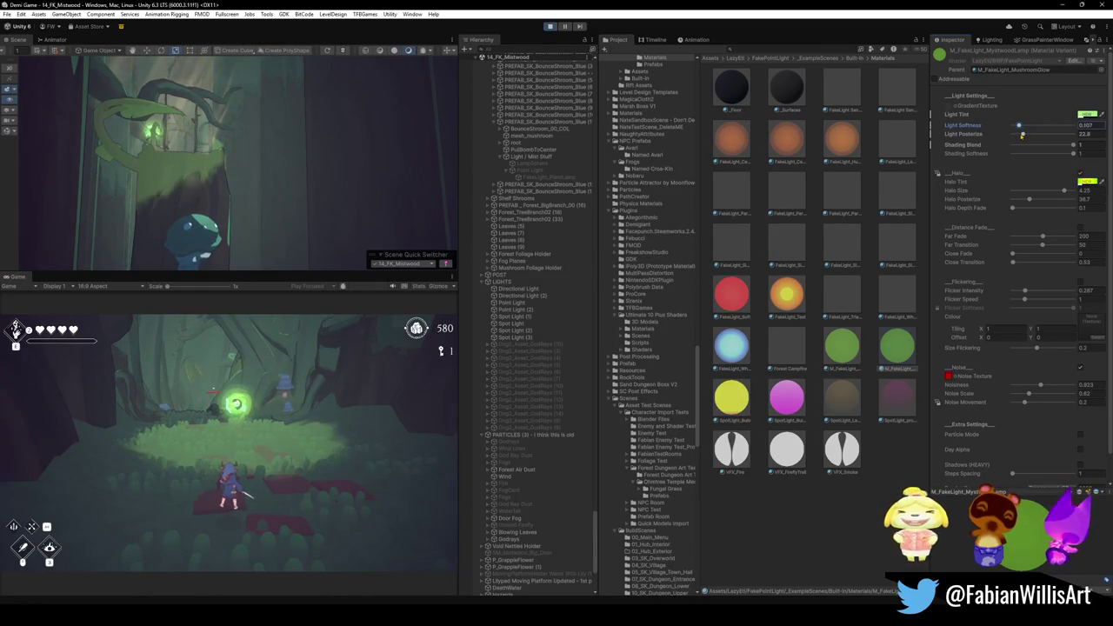
left_click_drag(1020, 141, 1074, 148)
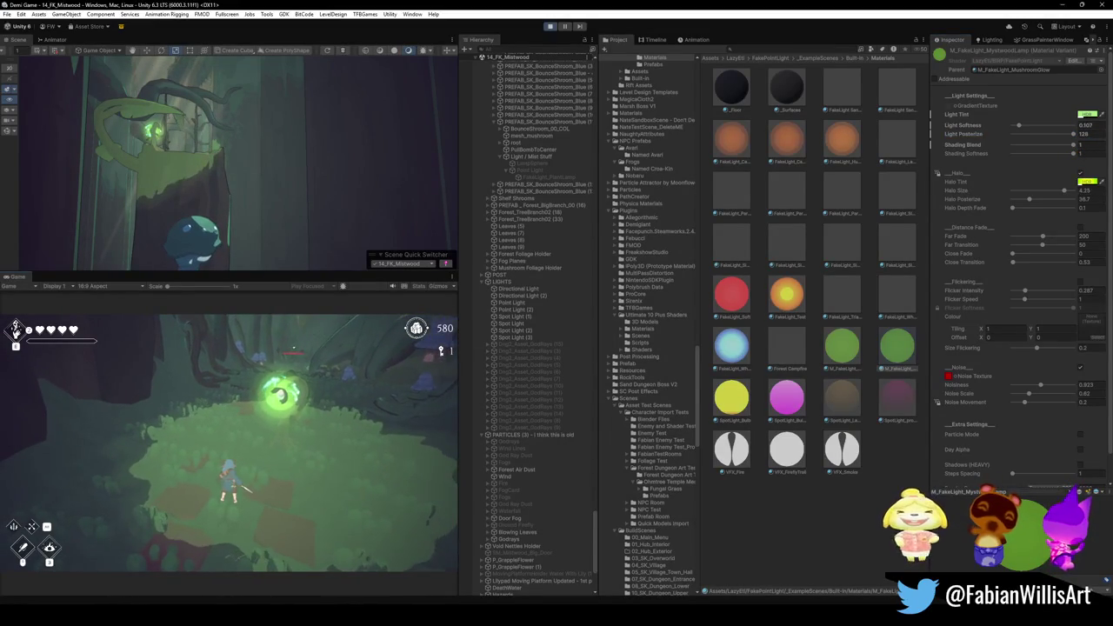
key("super")
mouse_move(1074, 154)
left_mouse_down()
mouse_move(1000, 158)
mouse_move(1083, 157)
mouse_move(1058, 144)
mouse_move(1080, 145)
mouse_move(1065, 136)
mouse_move(1017, 139)
left_mouse_up()
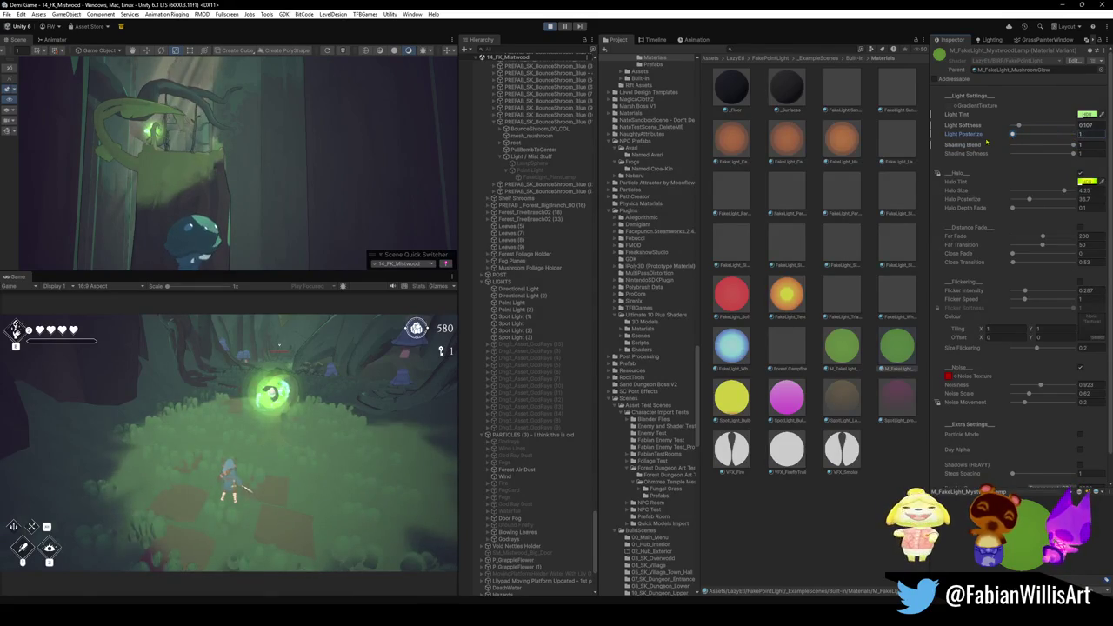
key("ctrl+z")
left_click(1074, 155)
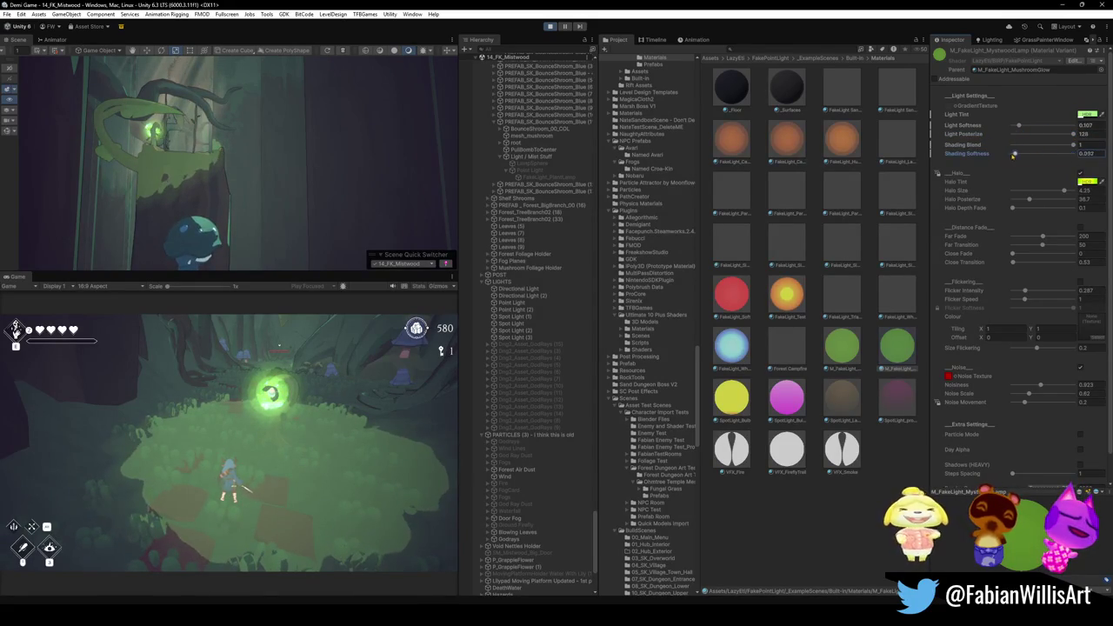
key("ctrl+z")
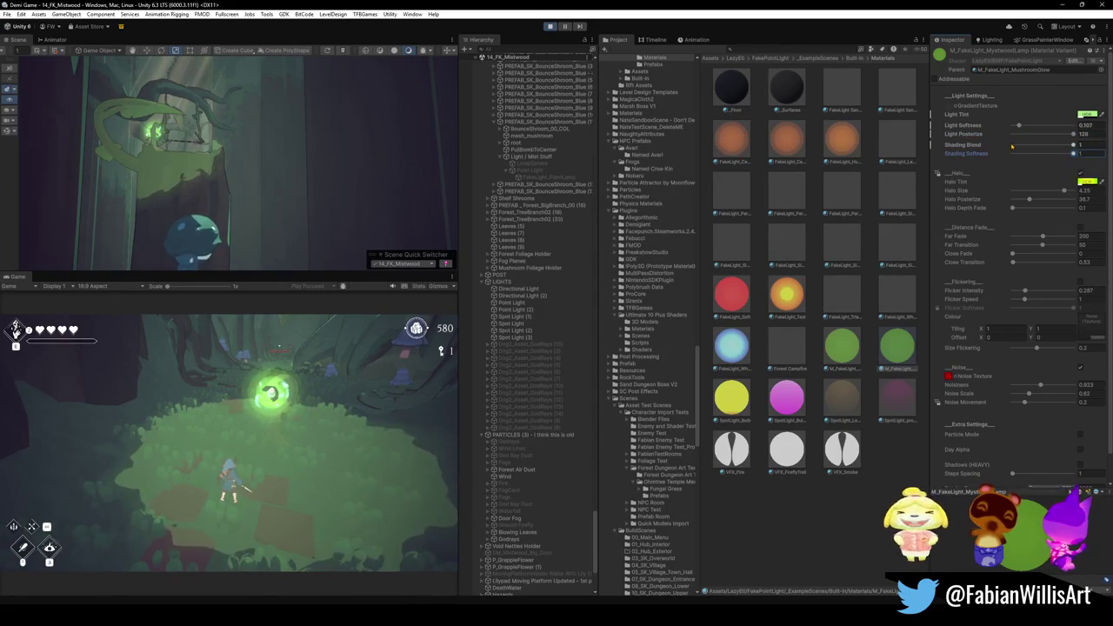
Revert to Light Softness 0.55 and Posterize 22.8, and raise the green tint's alpha
key("ctrl+z")
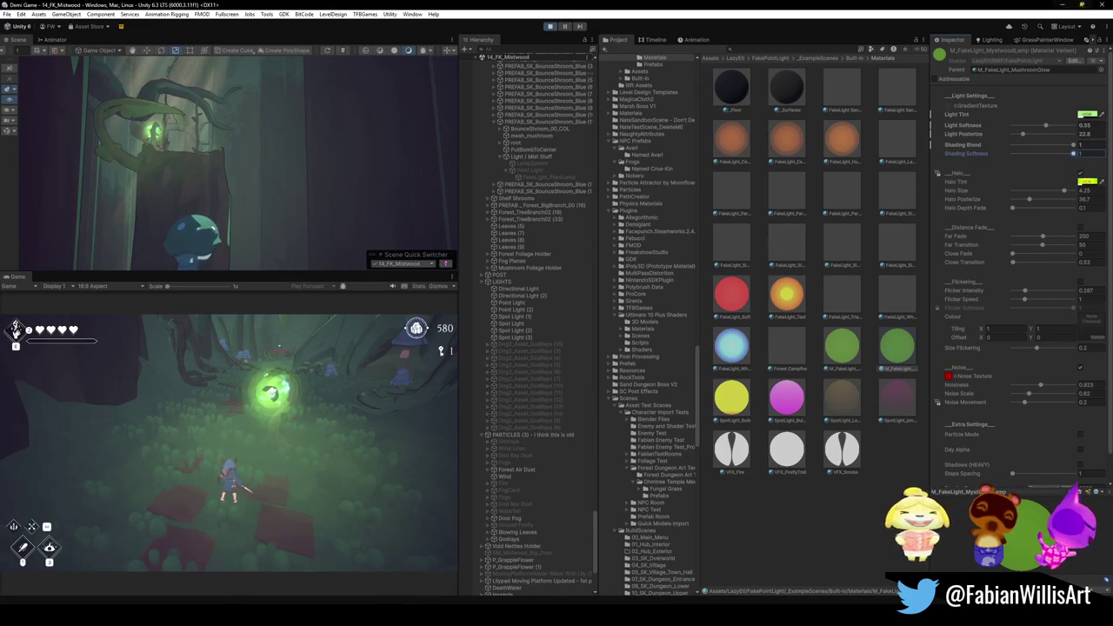
left_click(1087, 117)
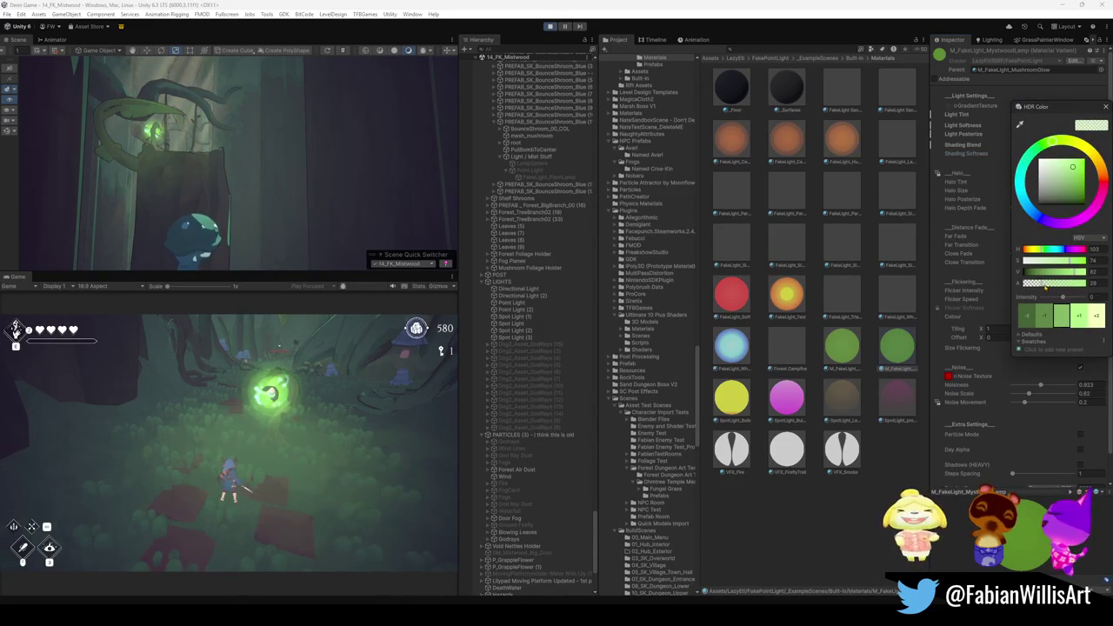
left_click_drag(1049, 284, 1055, 284)
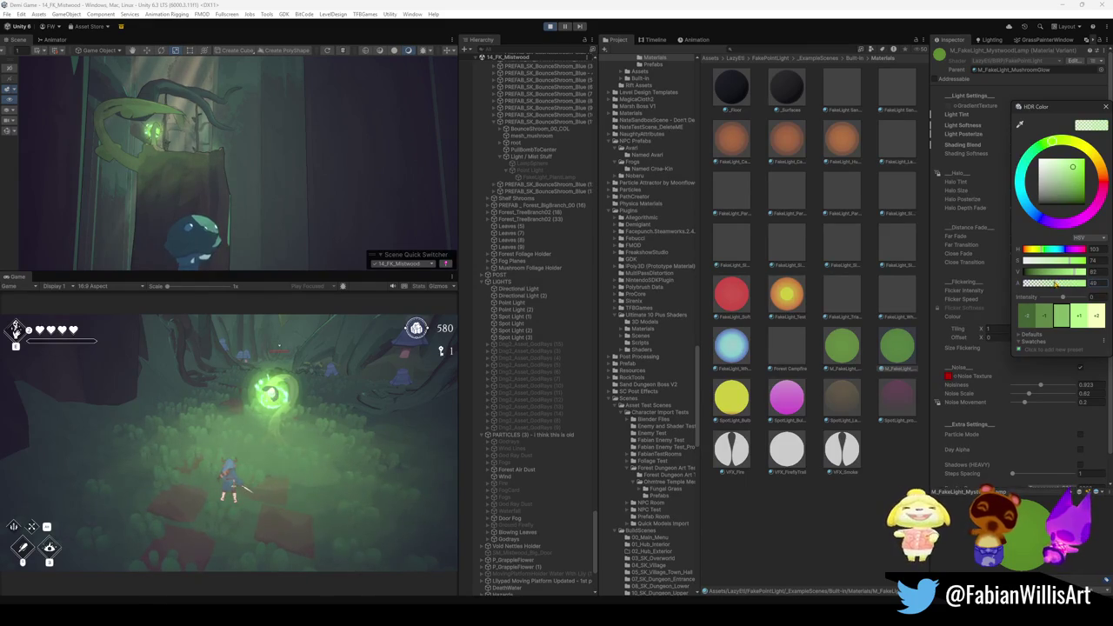
left_click(277, 344)
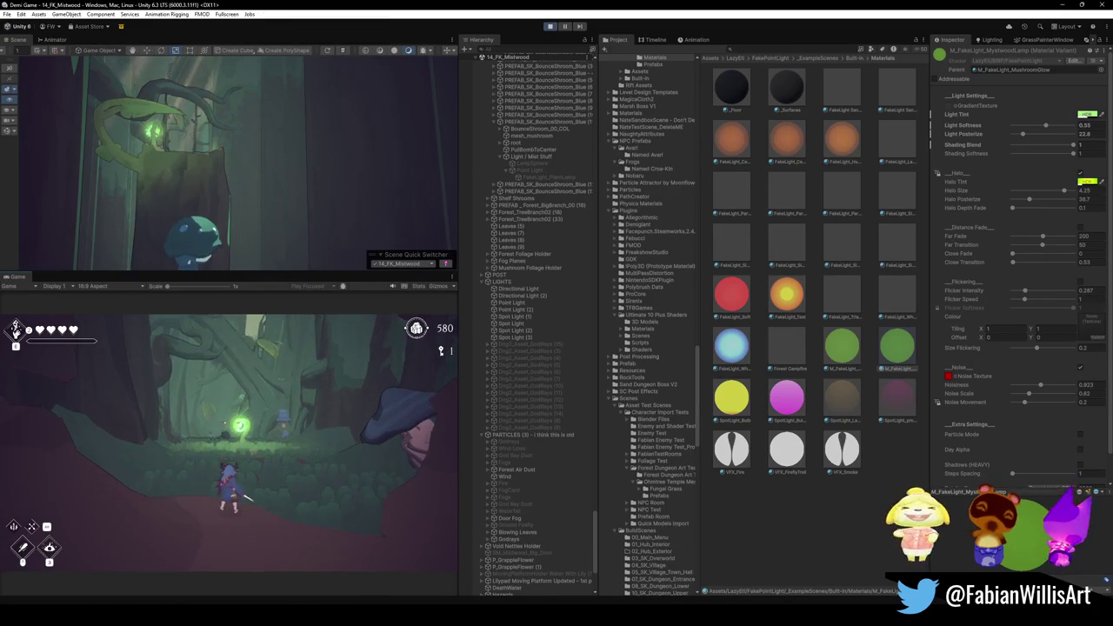
Playtest fullscreen around the glowing green lamp, then refocus the Scene view
key("F10")
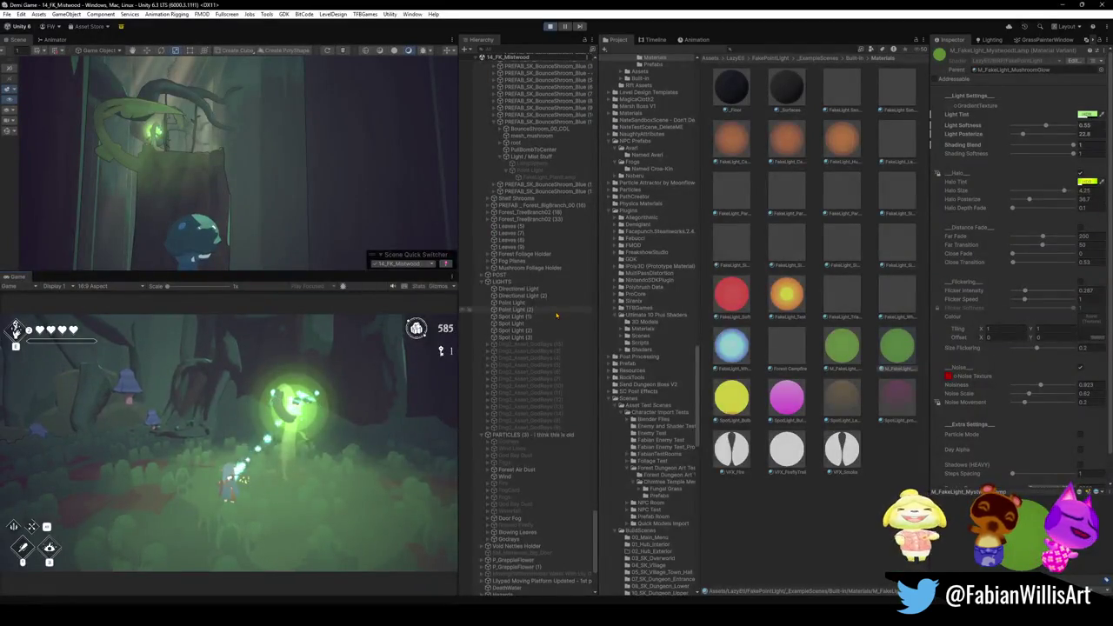
key("super")
left_click(439, 234)
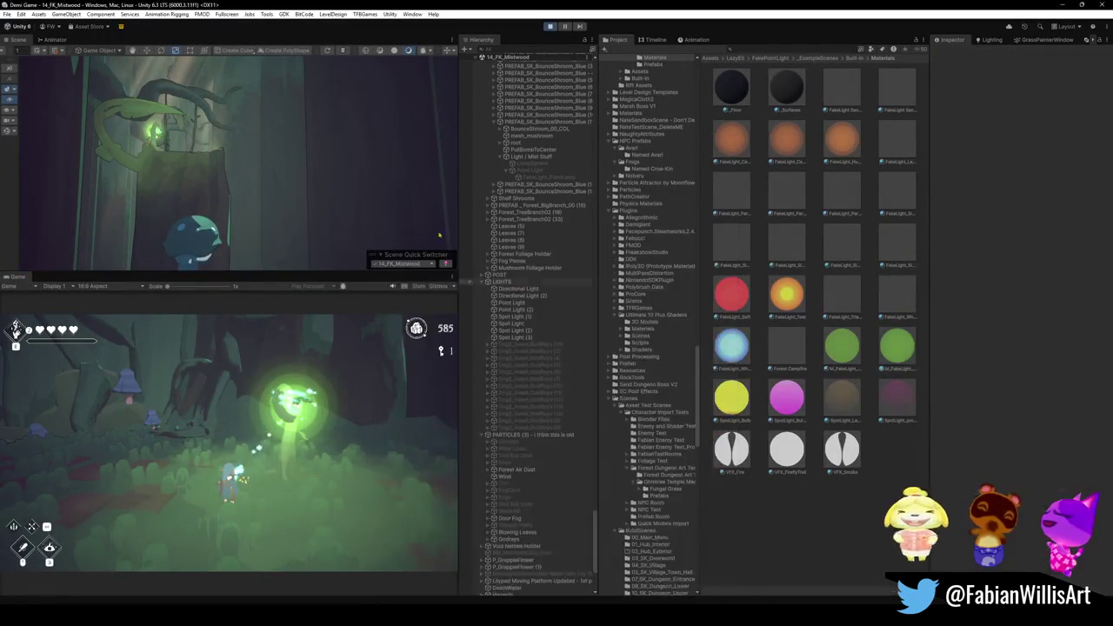
Zoom onto the glowplant and select Glow_Inside.001, LampParticle, then FakeLight_PlantLamp
scroll(239, 174, "up", 5)
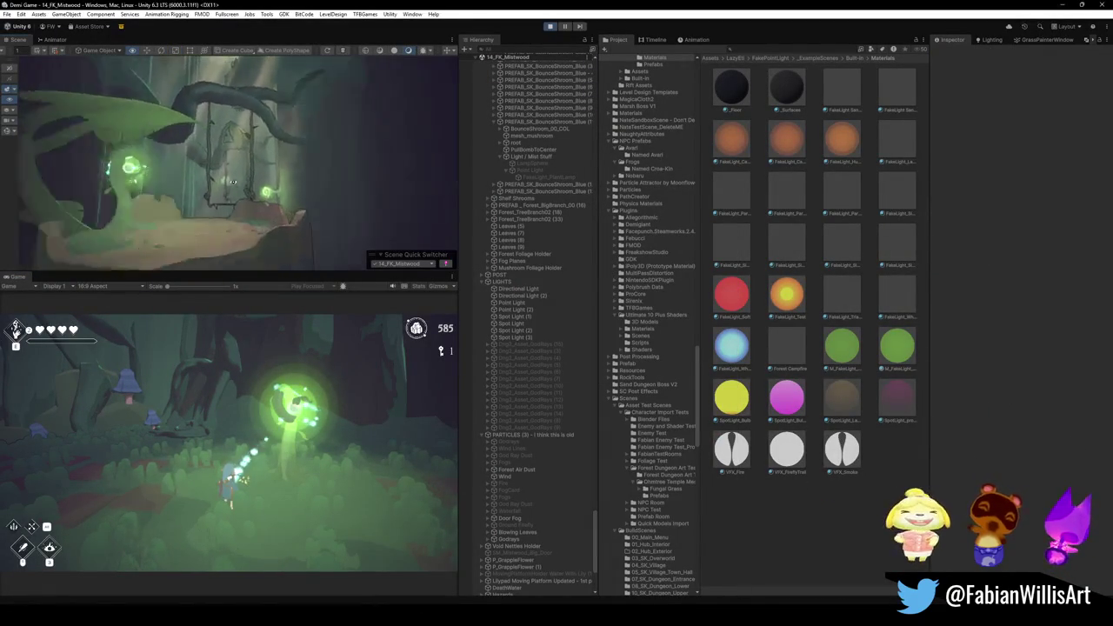
scroll(231, 183, "up", 5)
left_click(213, 186)
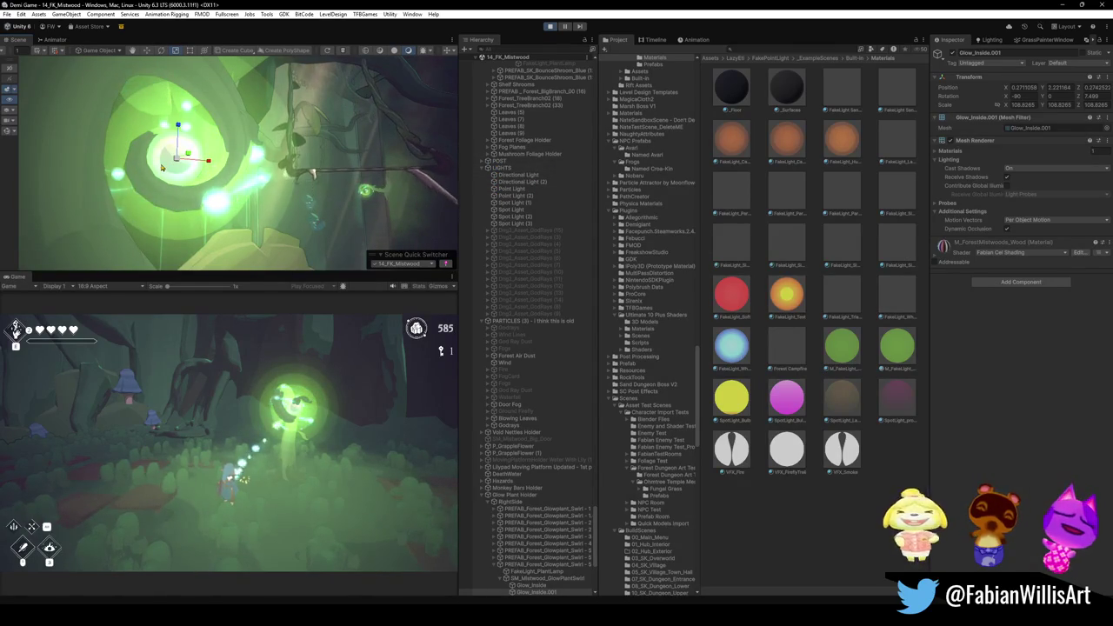
left_click(161, 167)
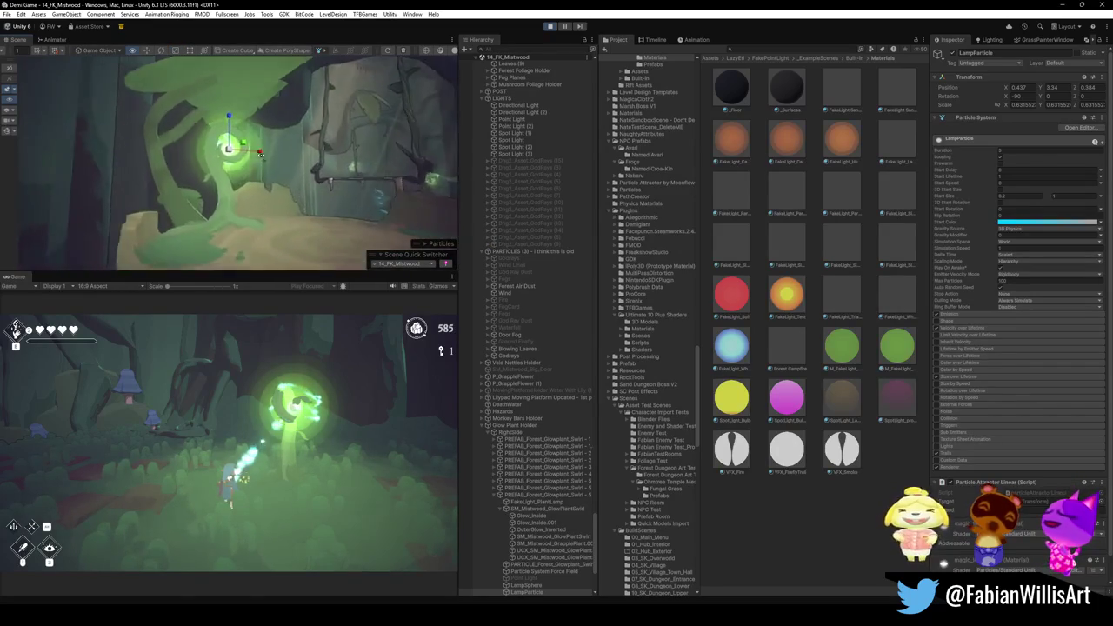
left_click(248, 165)
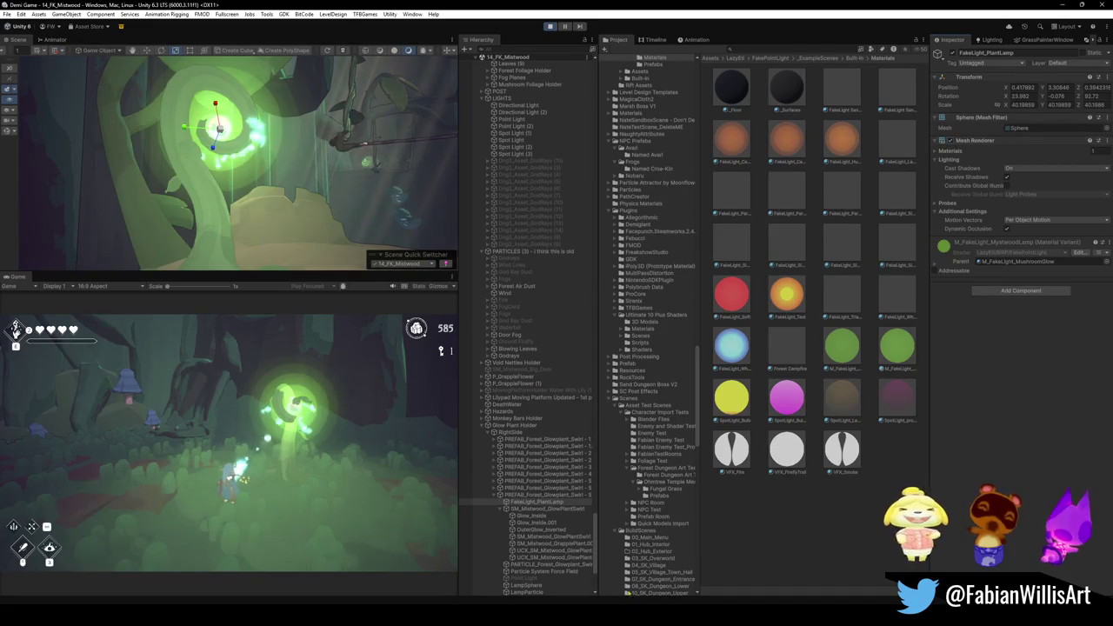
left_click(619, 552)
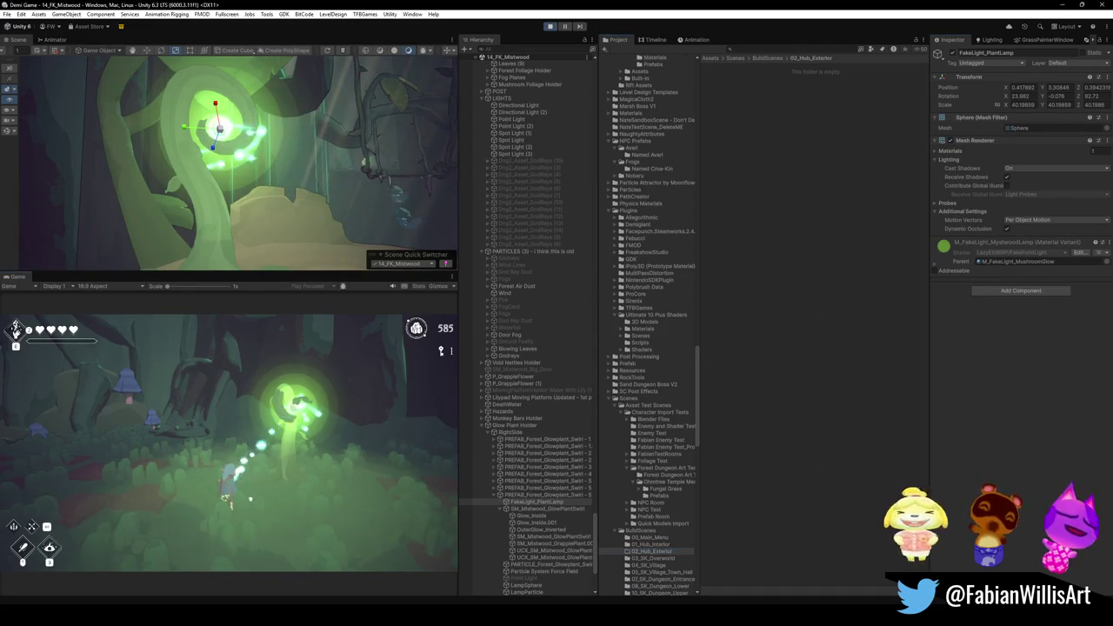
Run another fullscreen playtest of the forest level with the tuned green lamp lighting
key("F10")
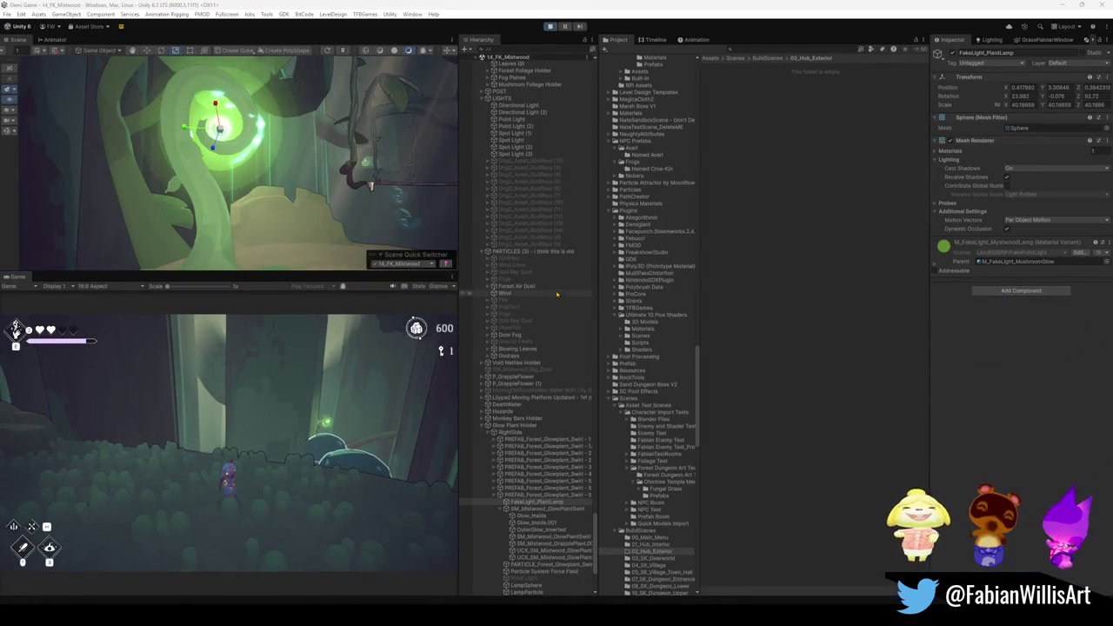
key("super")
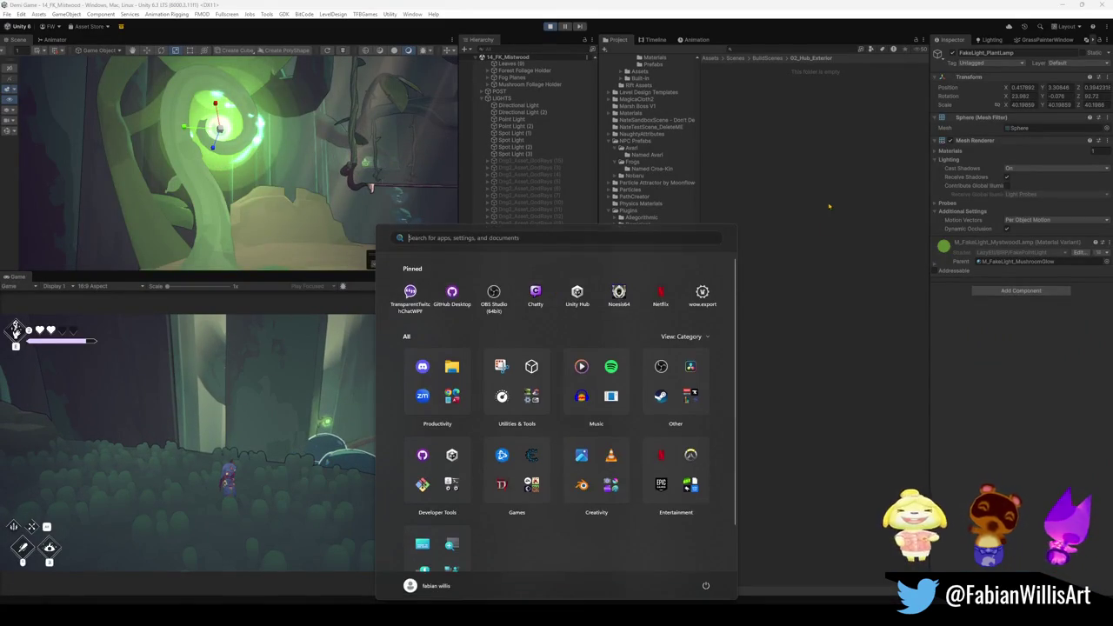
Select the mushroom mesh in the forest scene, undoing an accidental tree-platform pick
left_click(785, 218)
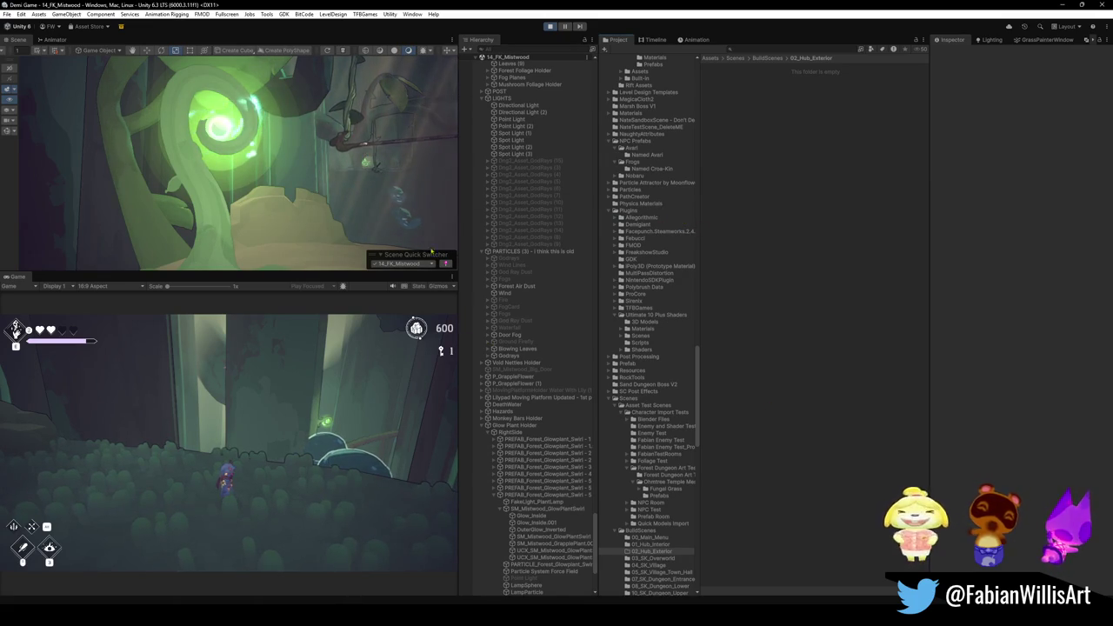
scroll(431, 252, "up", 10)
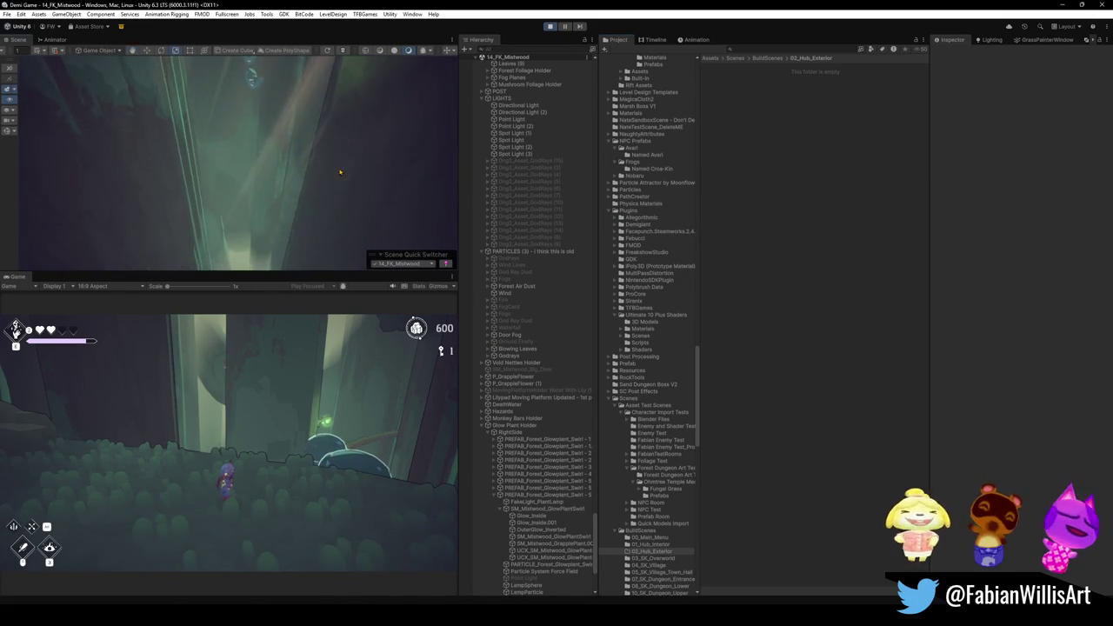
scroll(340, 172, "down", 10)
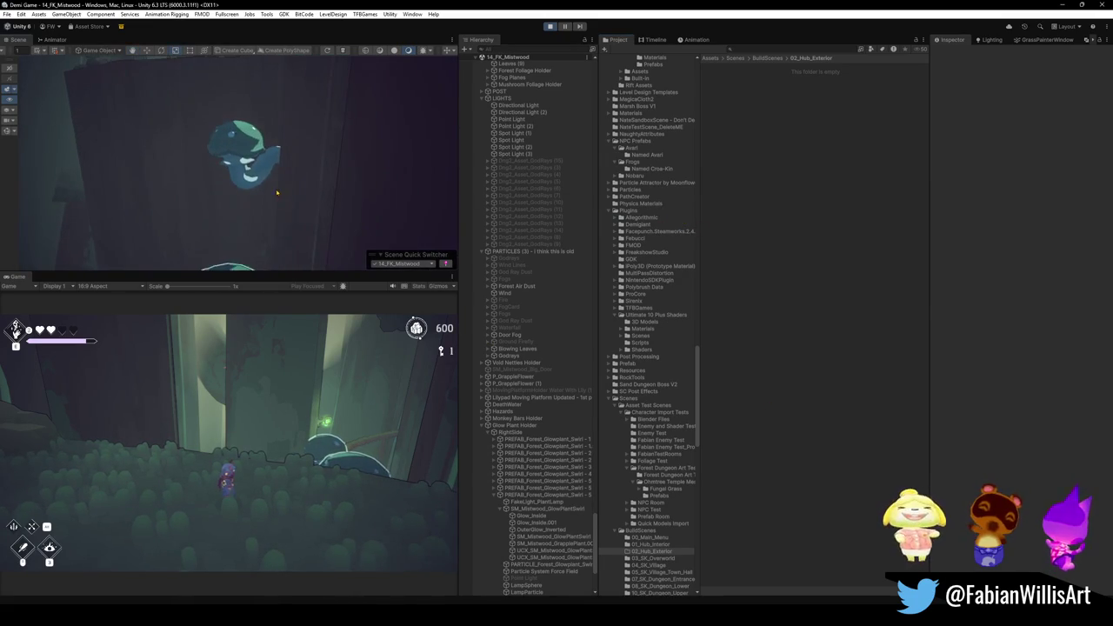
left_click(231, 146)
left_click(238, 143)
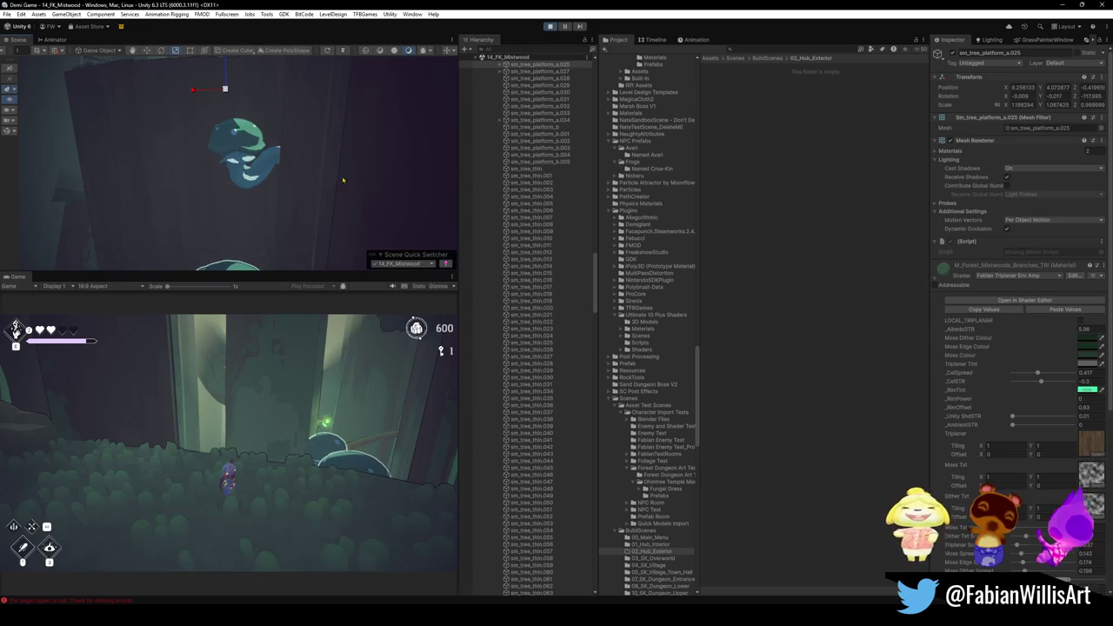
key("ctrl+z")
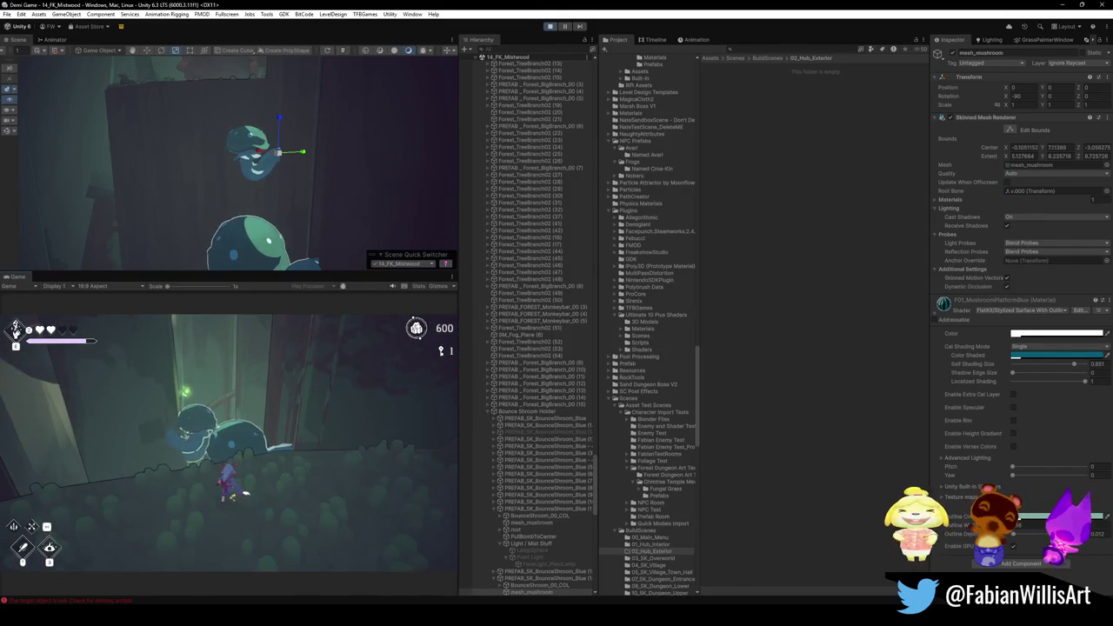
Open the colour picker for the F01_MushroomPlatformBlue material's base Color
key("super")
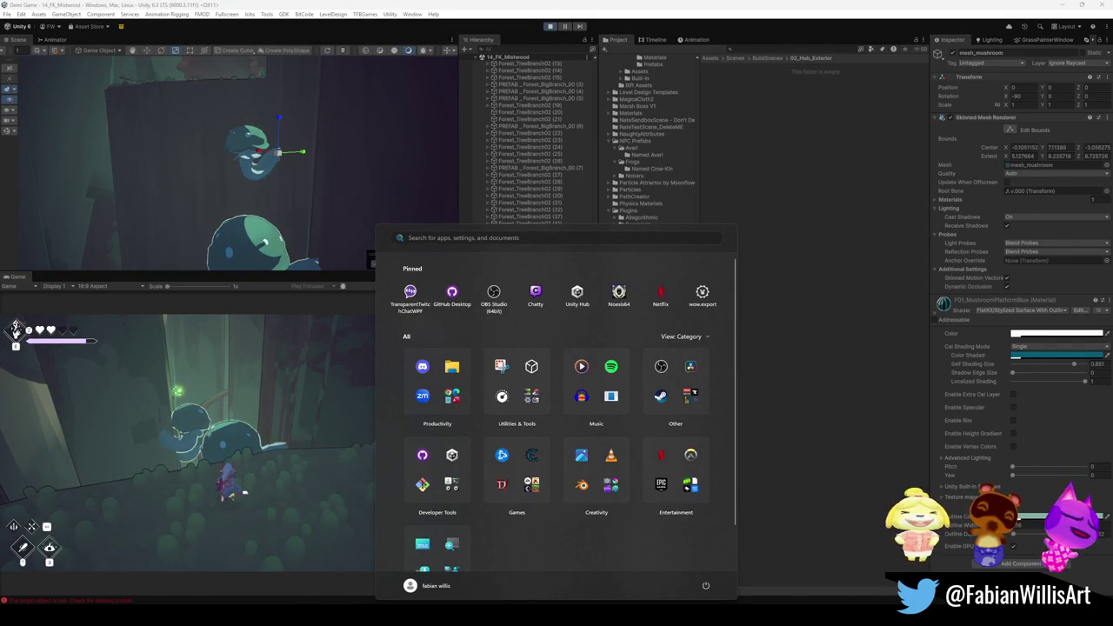
key("super")
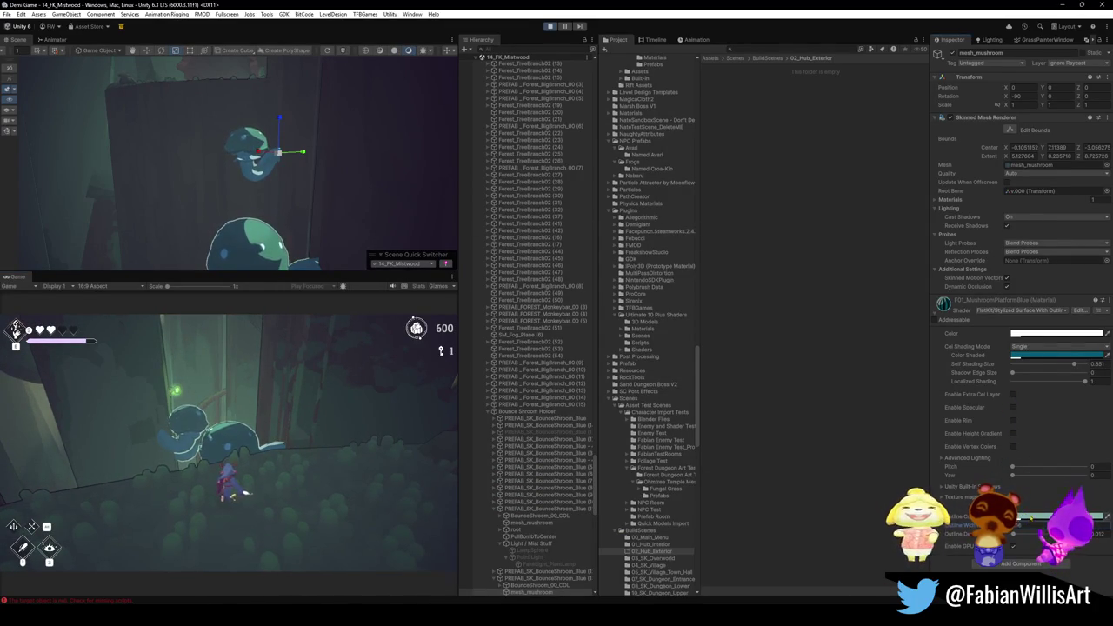
left_click(1057, 334)
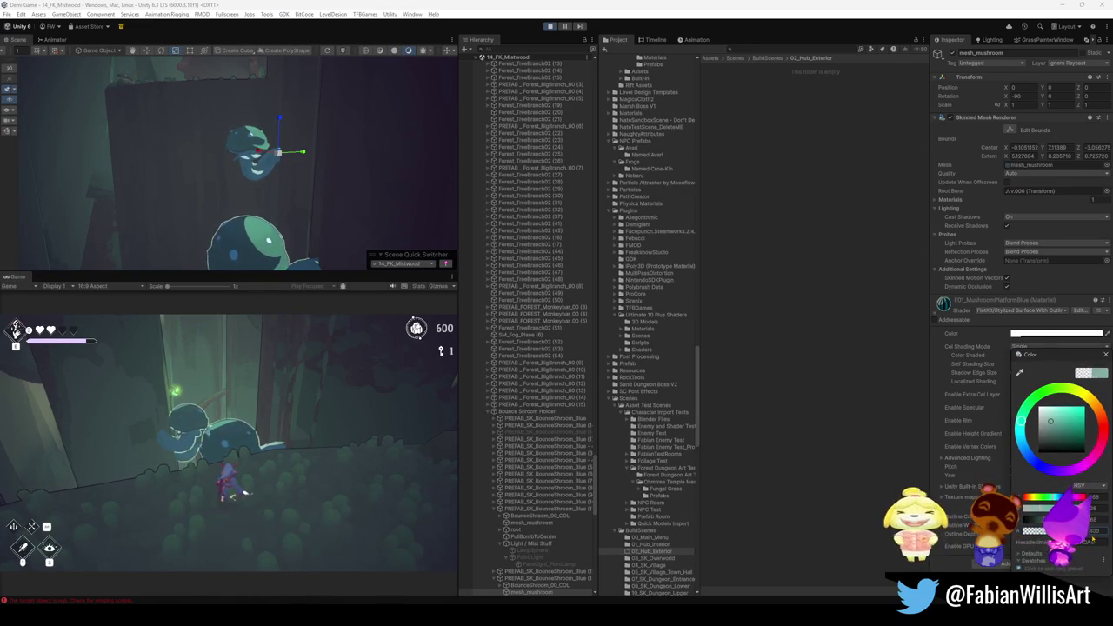
key("Escape")
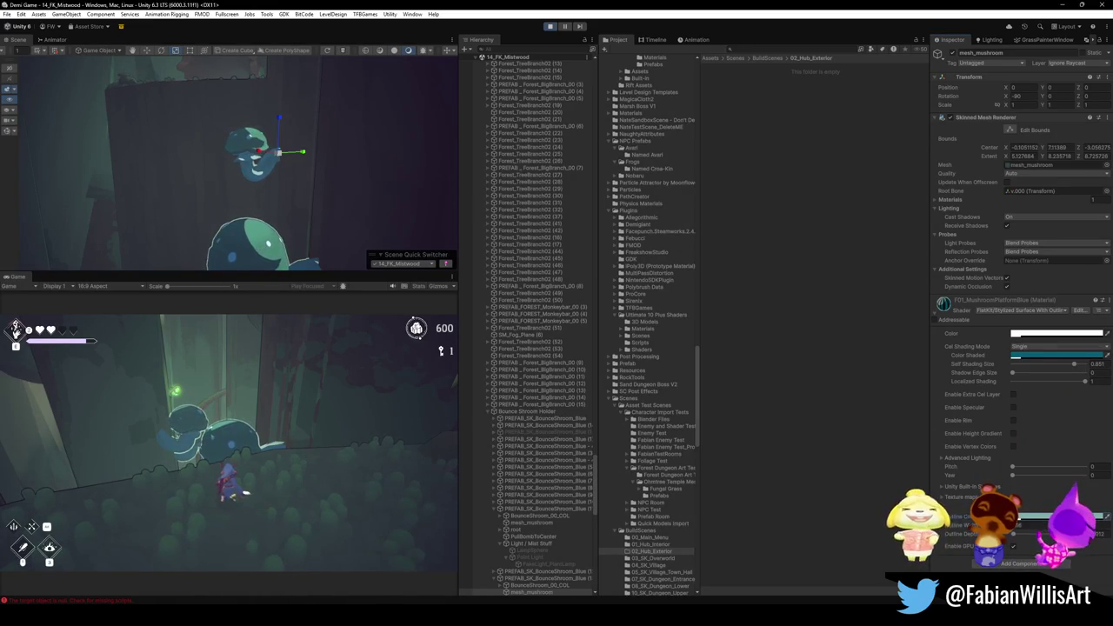
left_click(1057, 355)
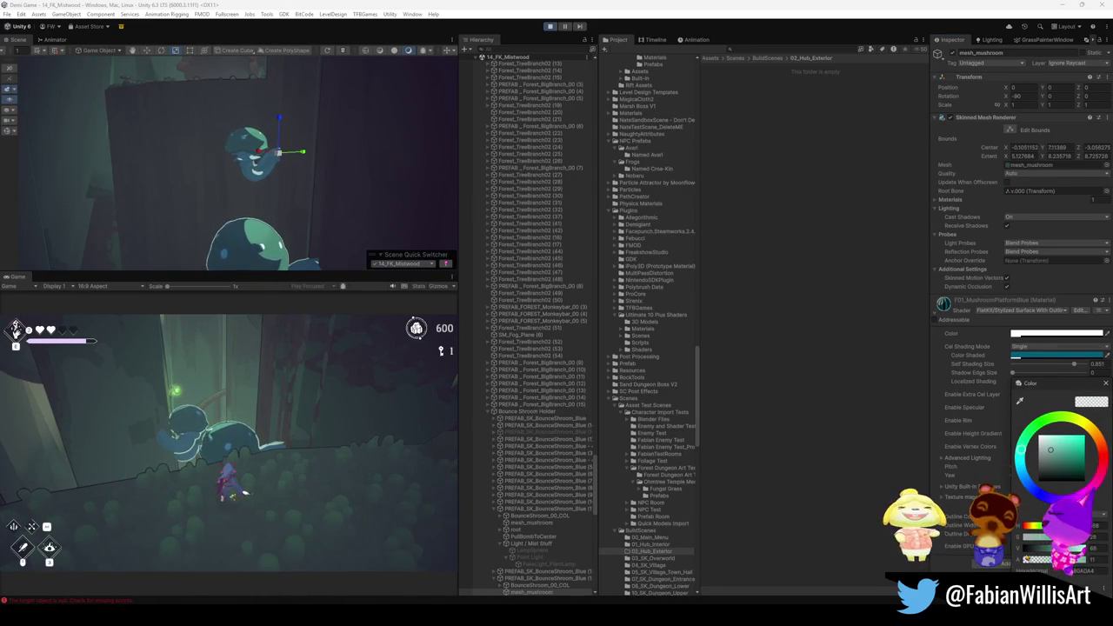
key("Escape")
left_click(1057, 355)
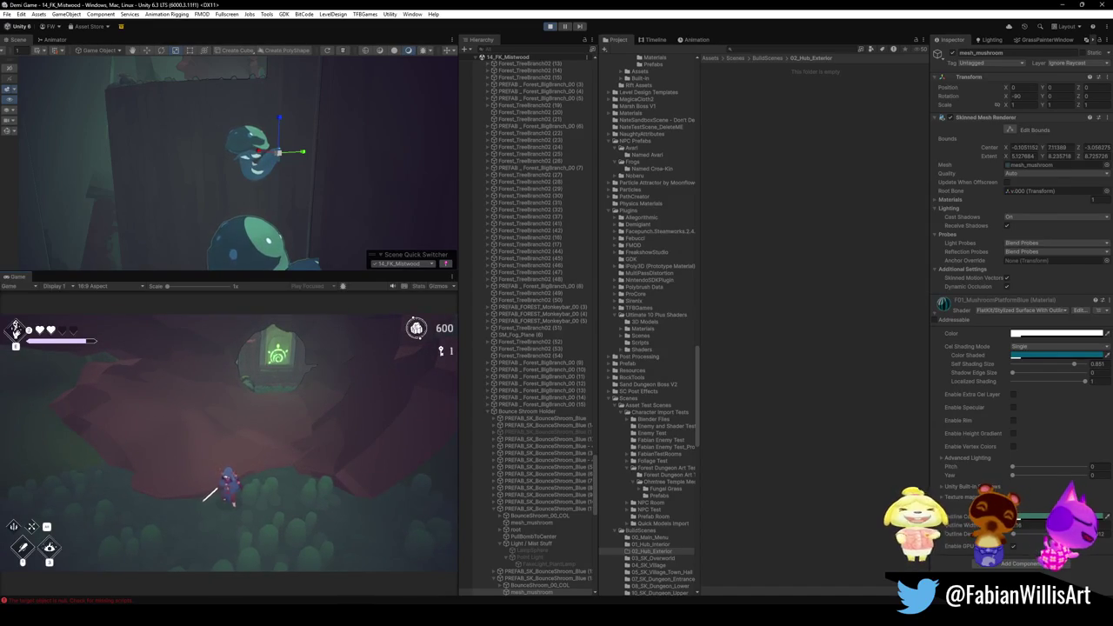
Pause and exit Play mode, then switch to GitHub Desktop's 22 pending Demi Game changes
key("Escape")
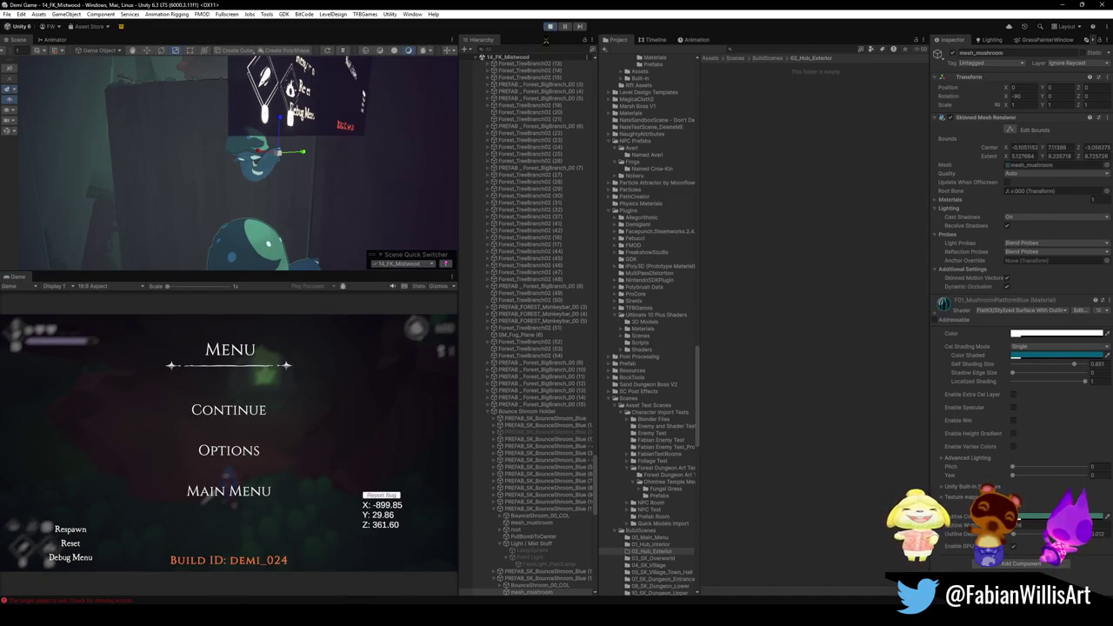
key("ctrl+p")
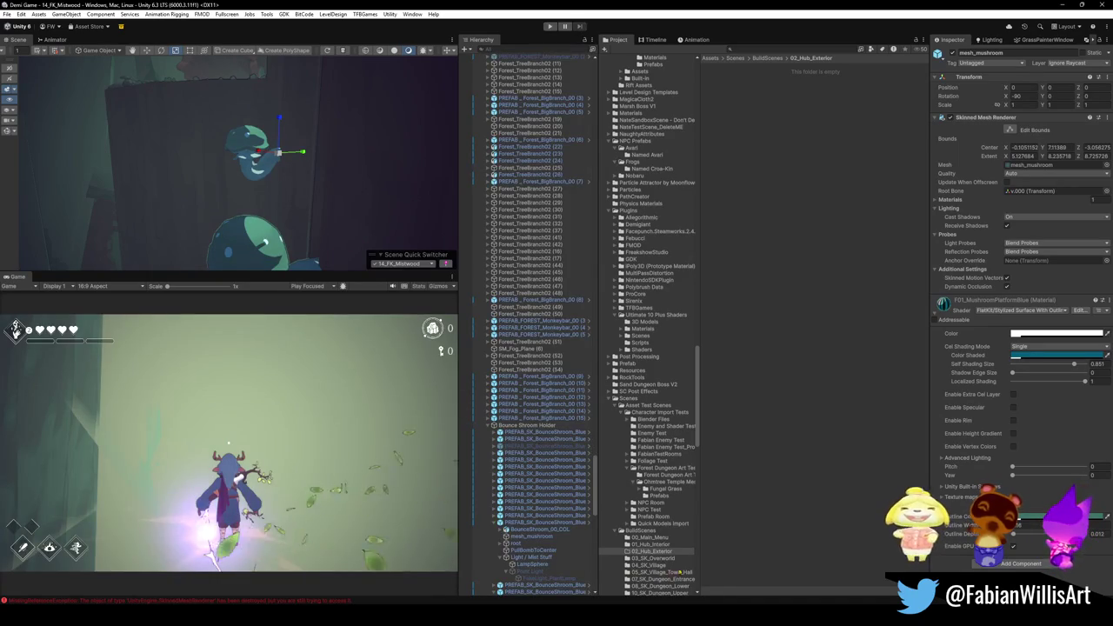
mouse_move(692, 613)
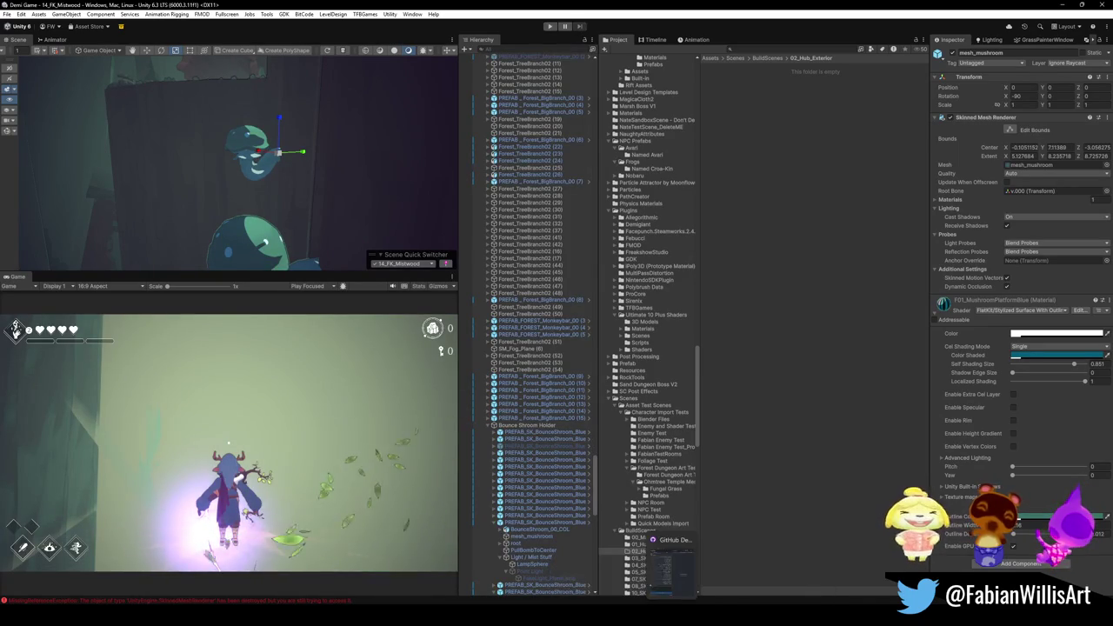
mouse_move(596, 618)
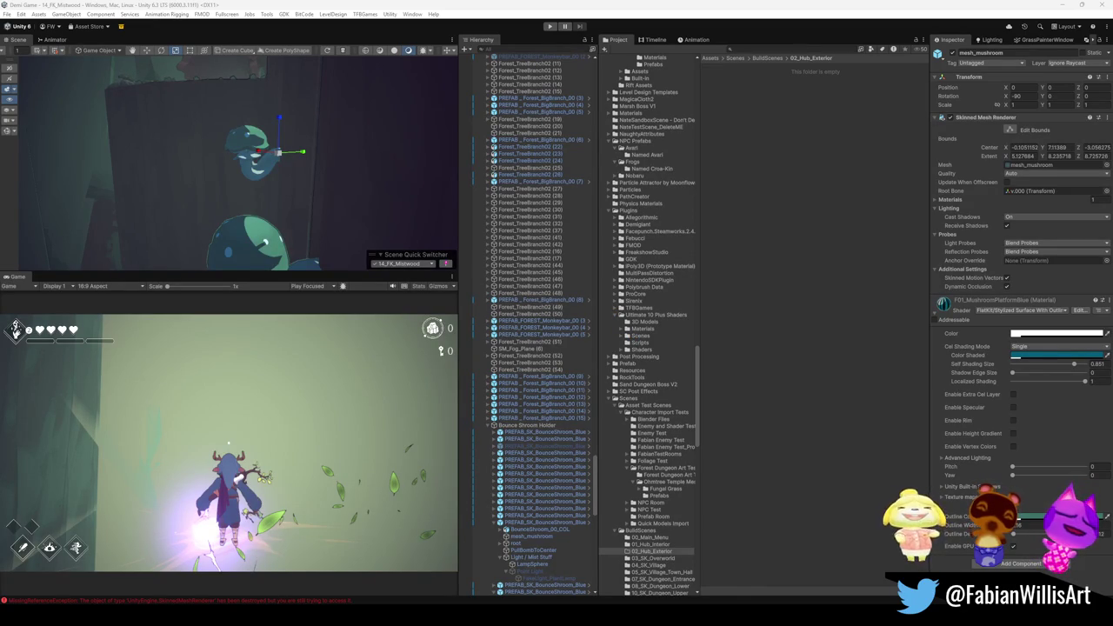
key("alt+Tab")
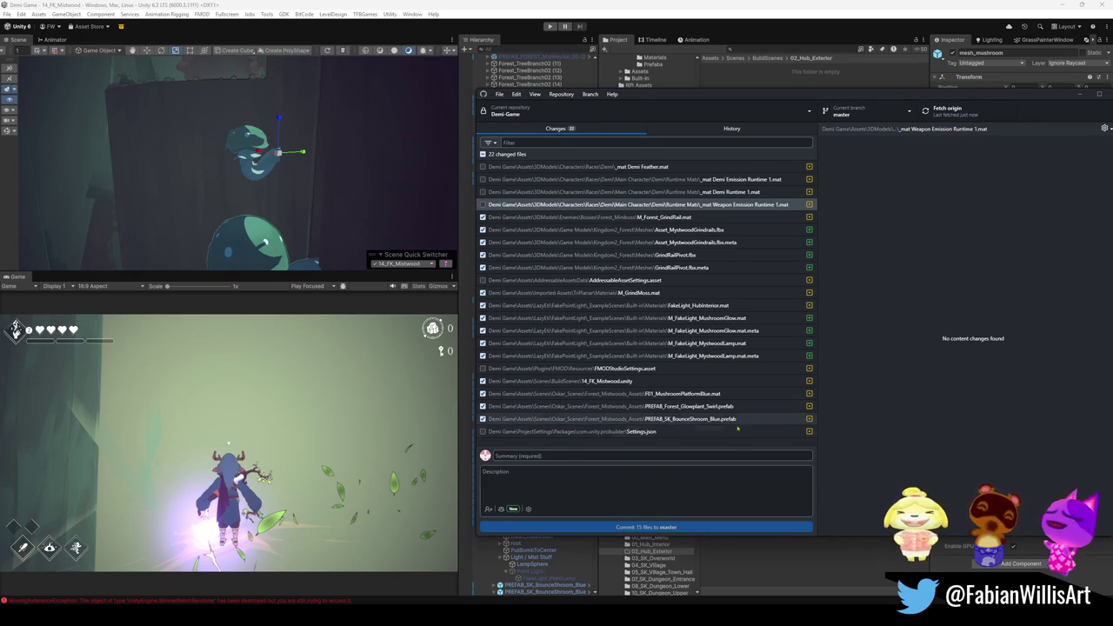
Discard the BounceShroom_Blue.prefab changes, maximise Unity, then return to GitHub Desktop
right_click(733, 423)
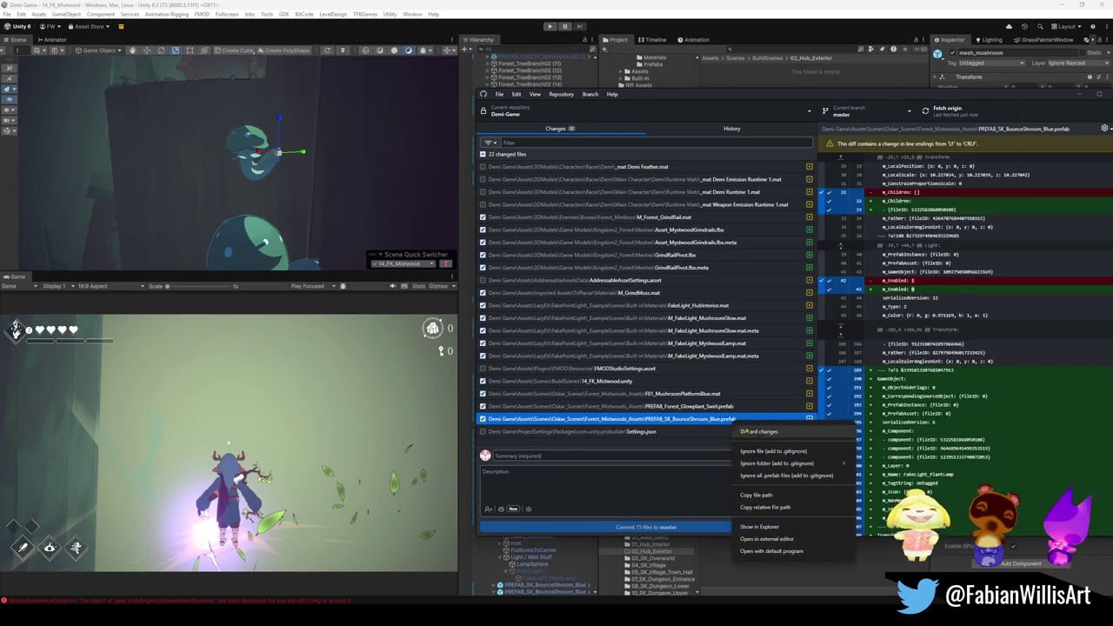
left_click(765, 429)
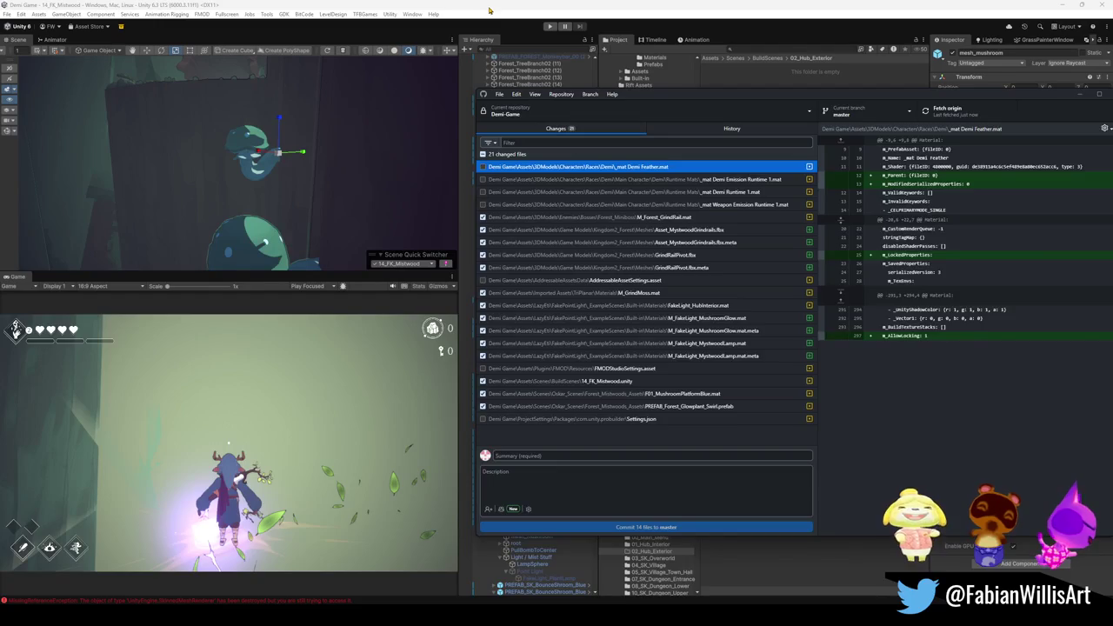
left_click(492, 6)
left_click_drag(503, 24, 521, 8)
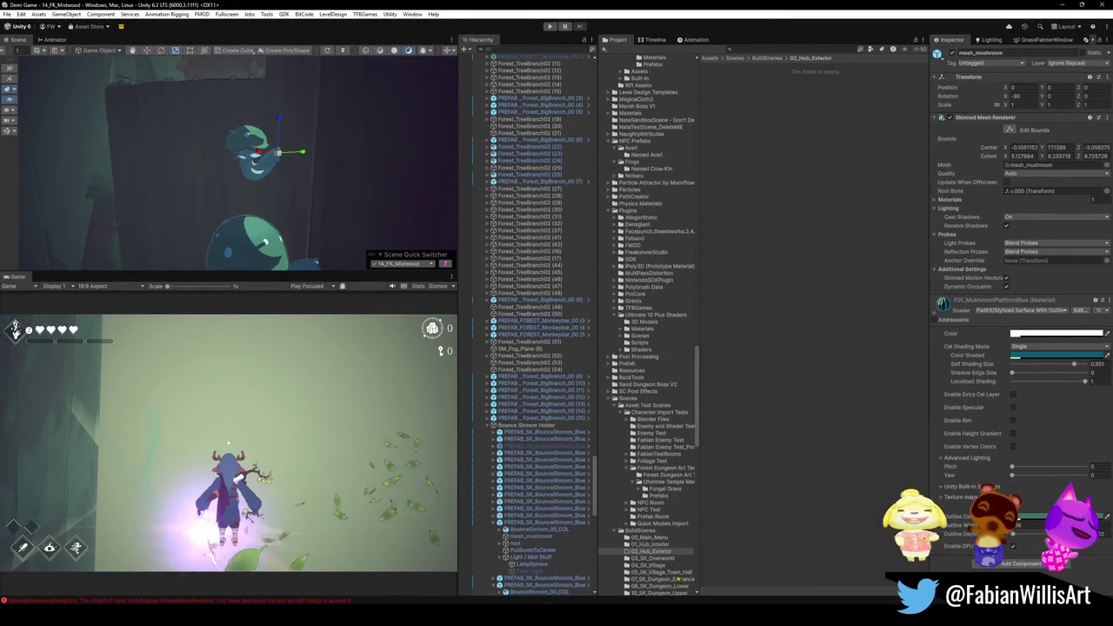
mouse_move(652, 619)
left_click(653, 569)
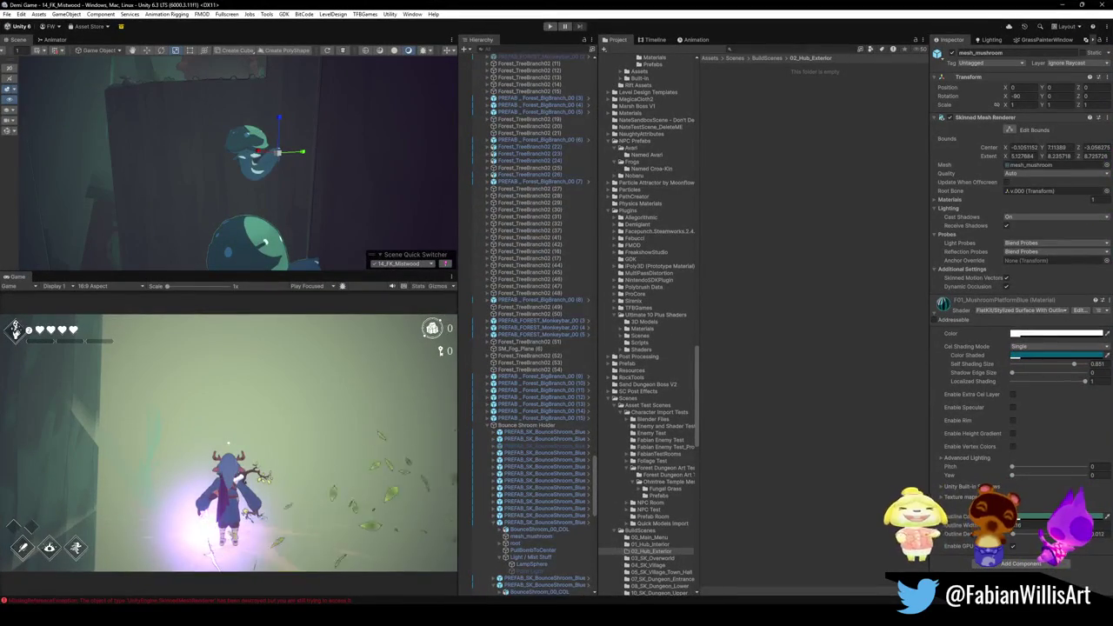
mouse_move(670, 619)
left_click(665, 570)
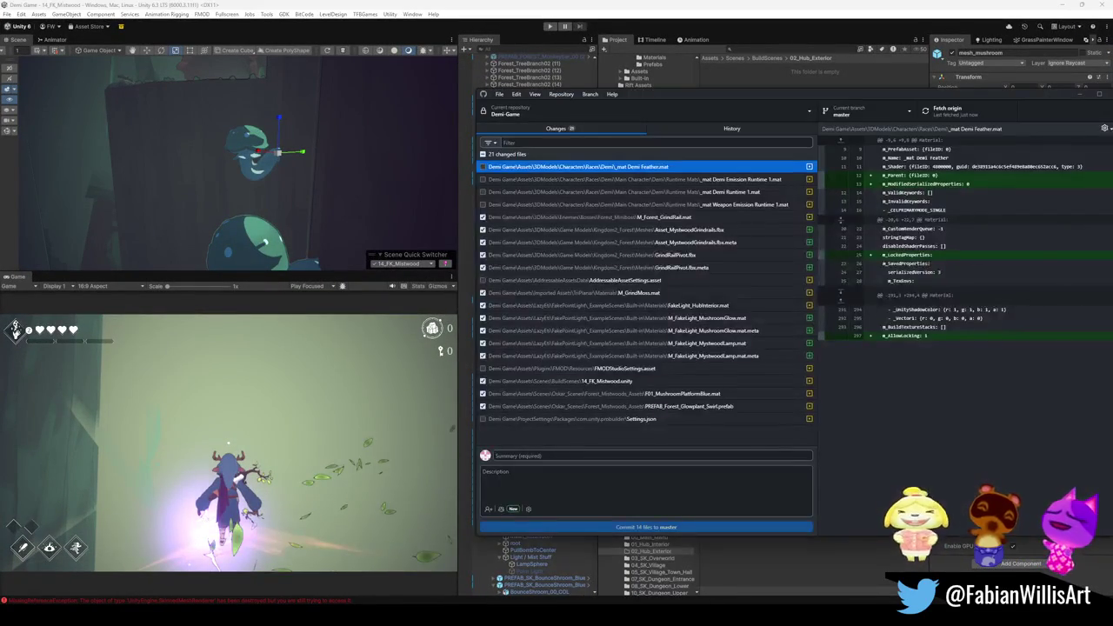
Commit 14 files to master as 'Mystwood grindrails and glowplant update' and push to origin
left_click(607, 458)
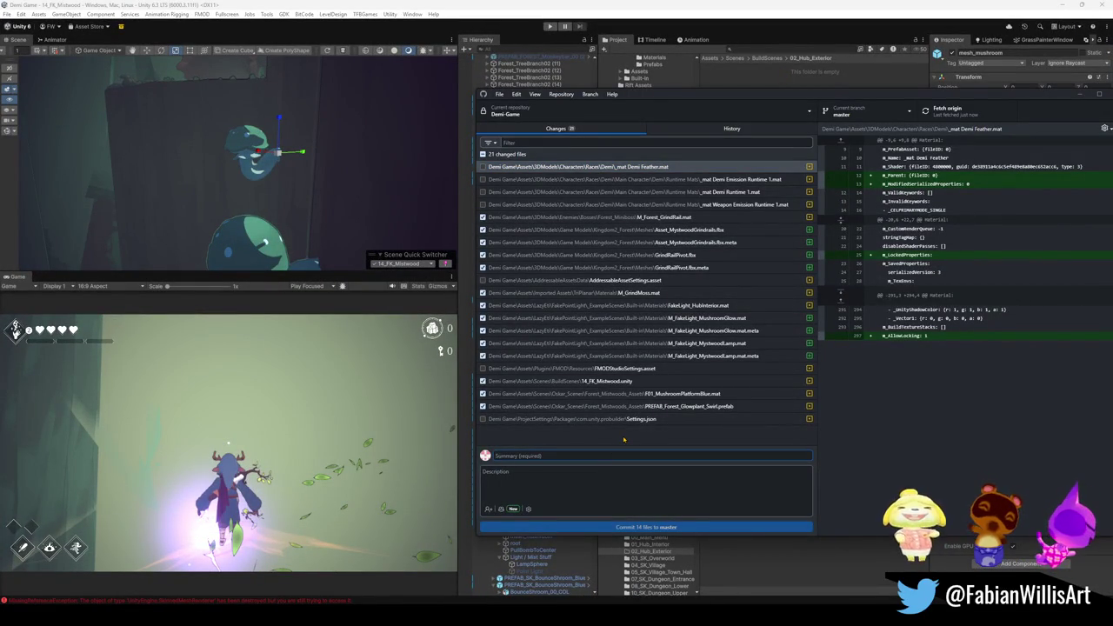
type("My")
type("stwood")
type("rindrails and l")
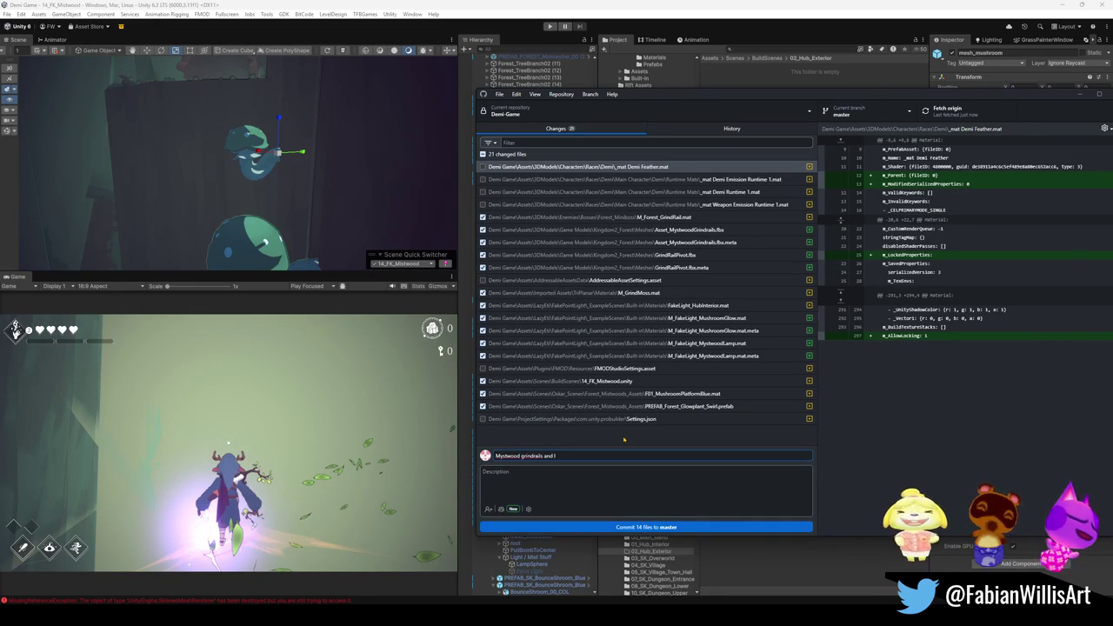
type(" glowp")
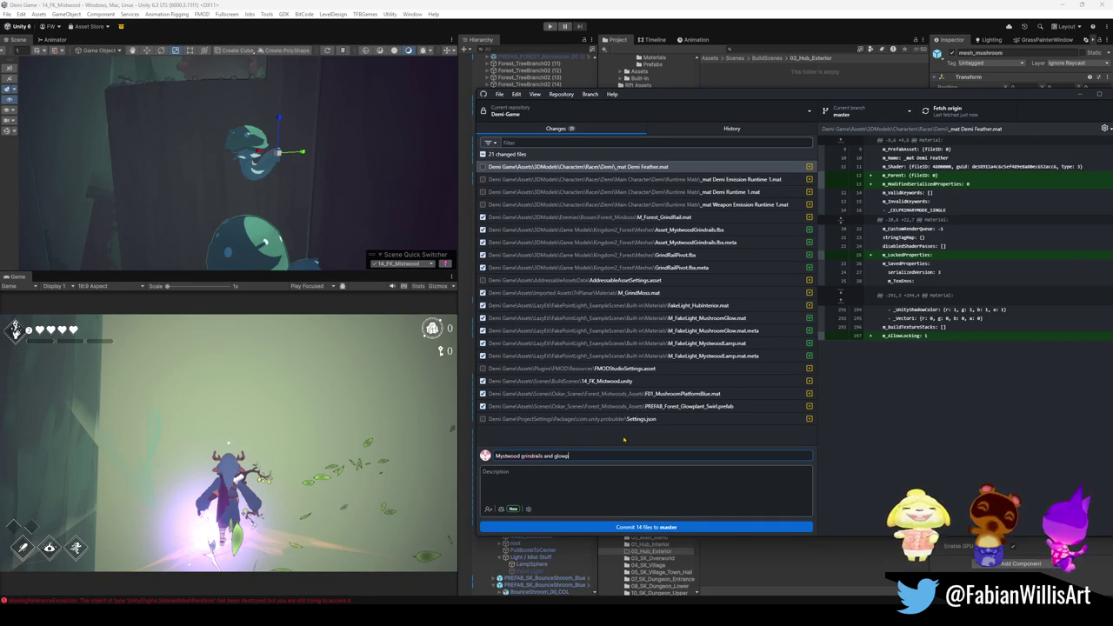
type("ont")
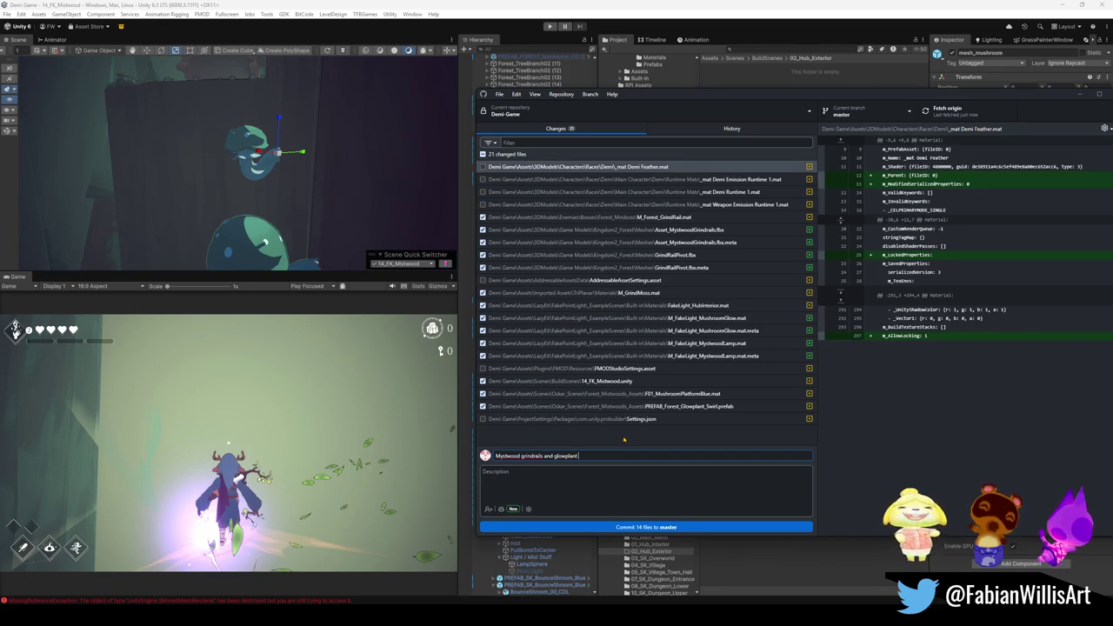
type(" update")
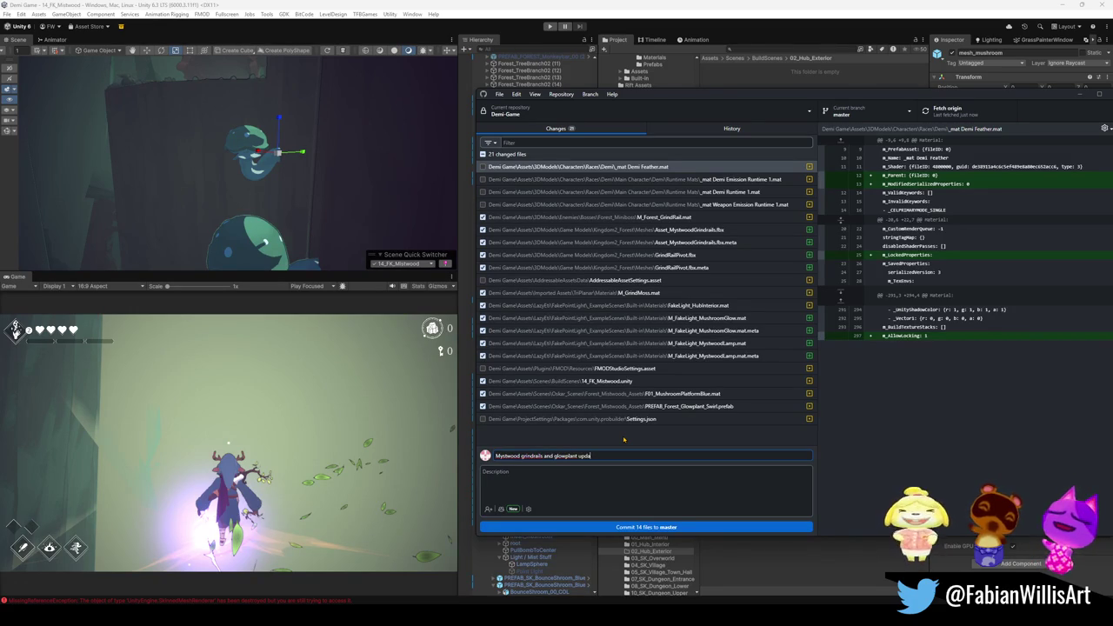
left_click(629, 528)
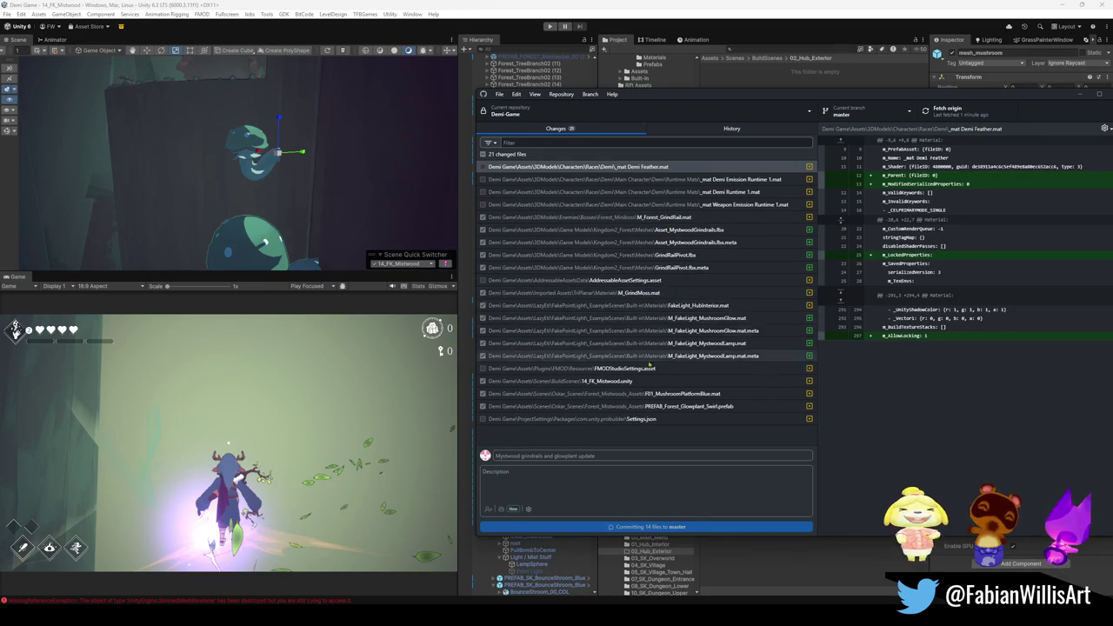
left_click(957, 111)
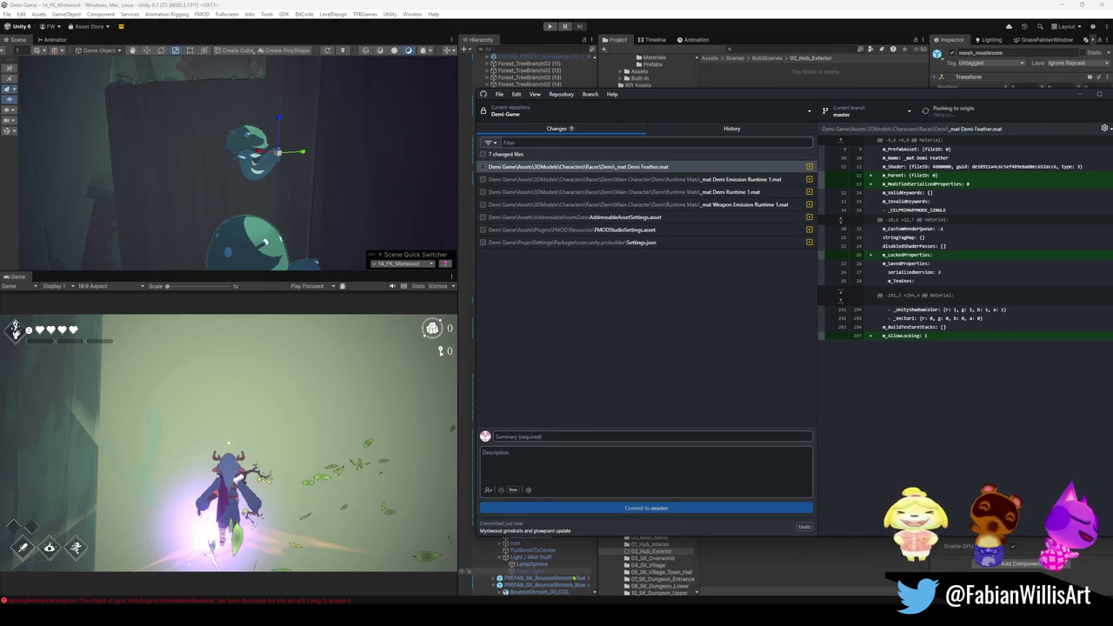